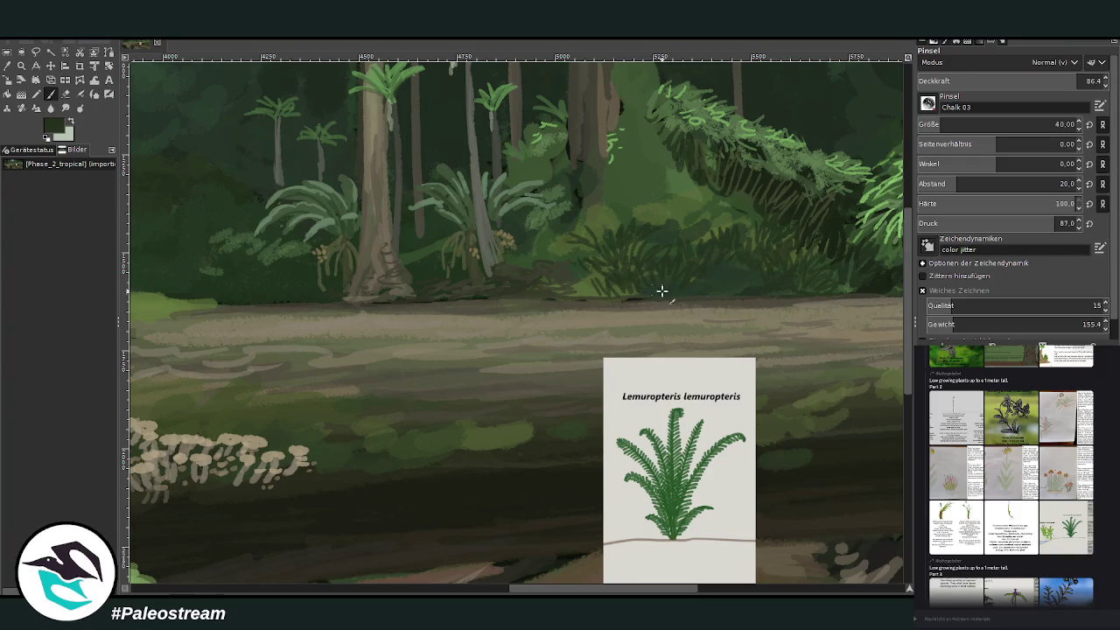
Step: Paint dark fern fronds into the right foliage, sampling medium, darker and brighter greens from it
drag(705, 229, 754, 213)
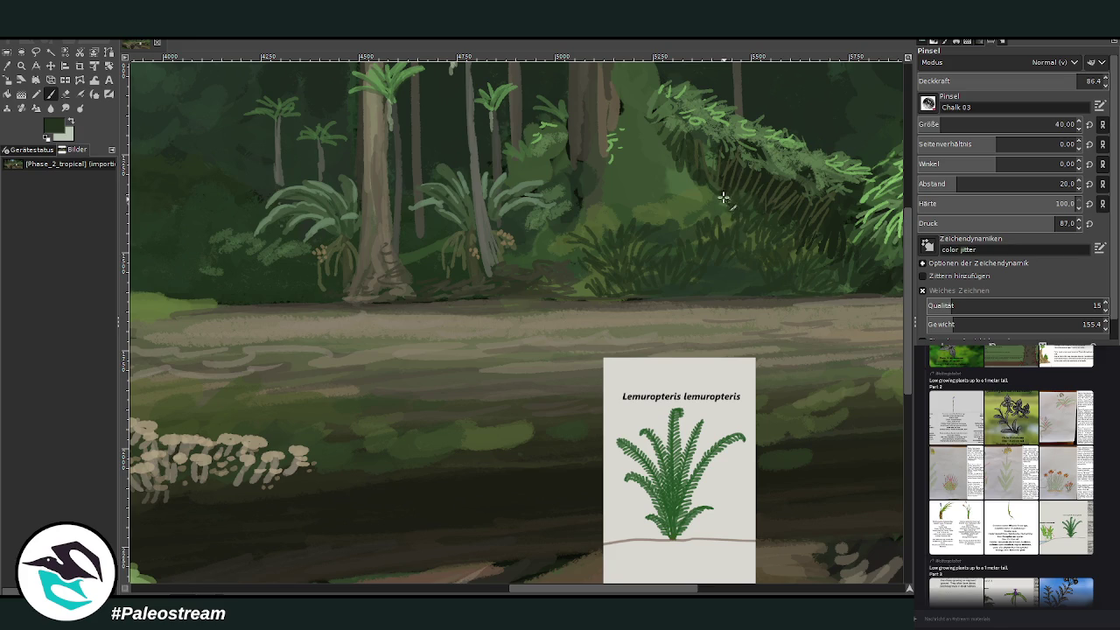
drag(697, 230, 719, 180)
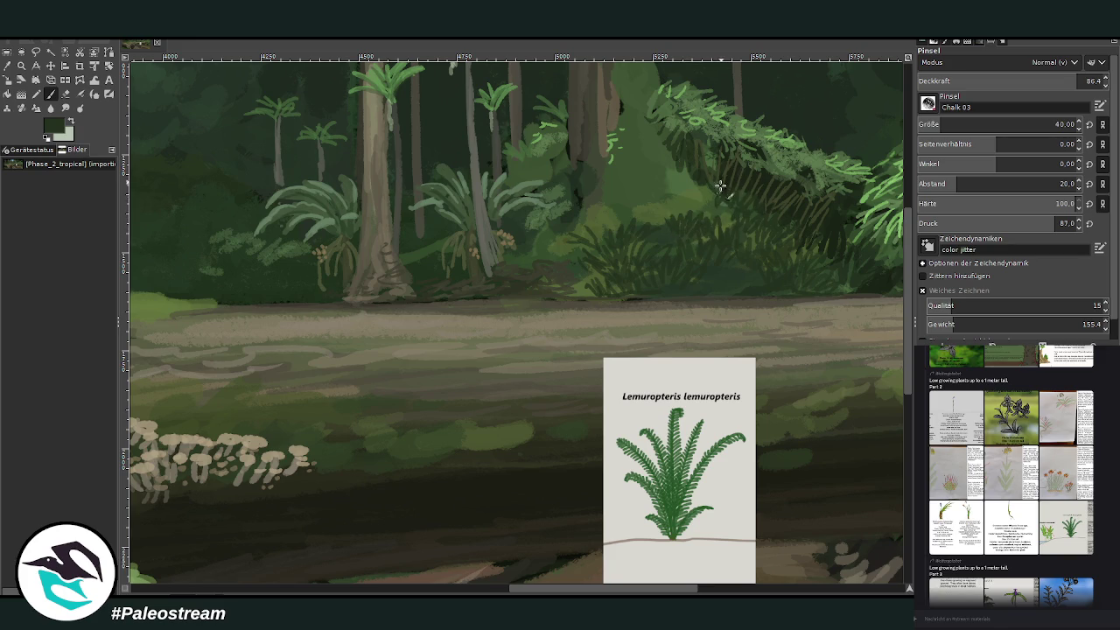
mouse_move(607, 230)
mouse_down()
mouse_move(597, 237)
mouse_move(620, 225)
mouse_move(559, 226)
mouse_move(579, 260)
mouse_move(559, 259)
mouse_move(596, 273)
mouse_up()
mouse_move(643, 218)
mouse_down()
mouse_move(682, 220)
mouse_move(713, 198)
mouse_move(719, 217)
mouse_move(743, 212)
mouse_up()
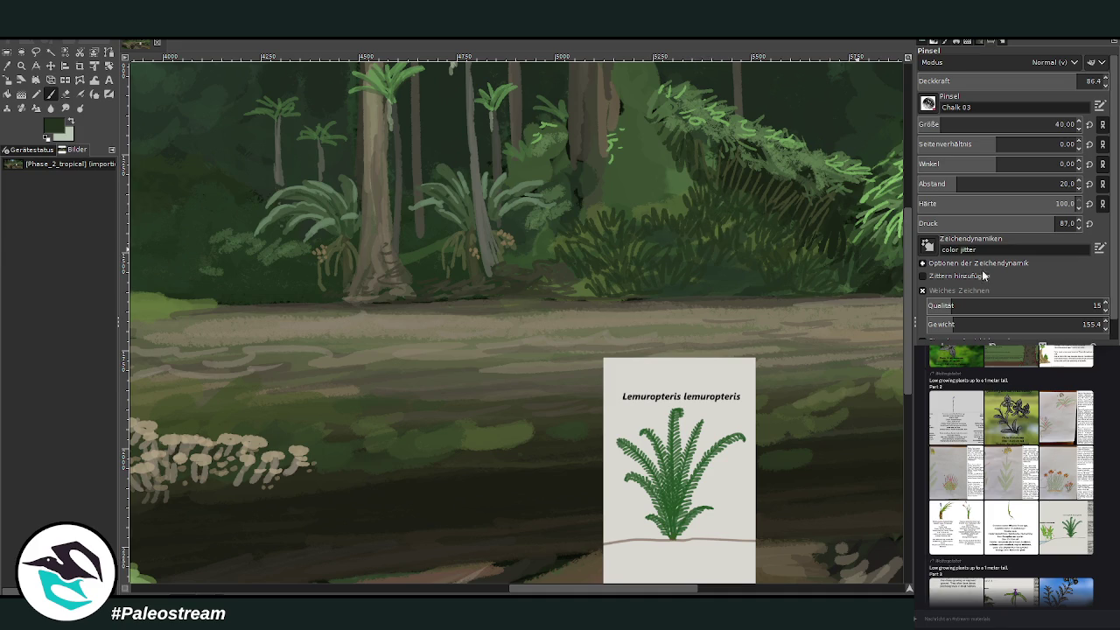
ctrl+click(668, 209)
ctrl+click(726, 198)
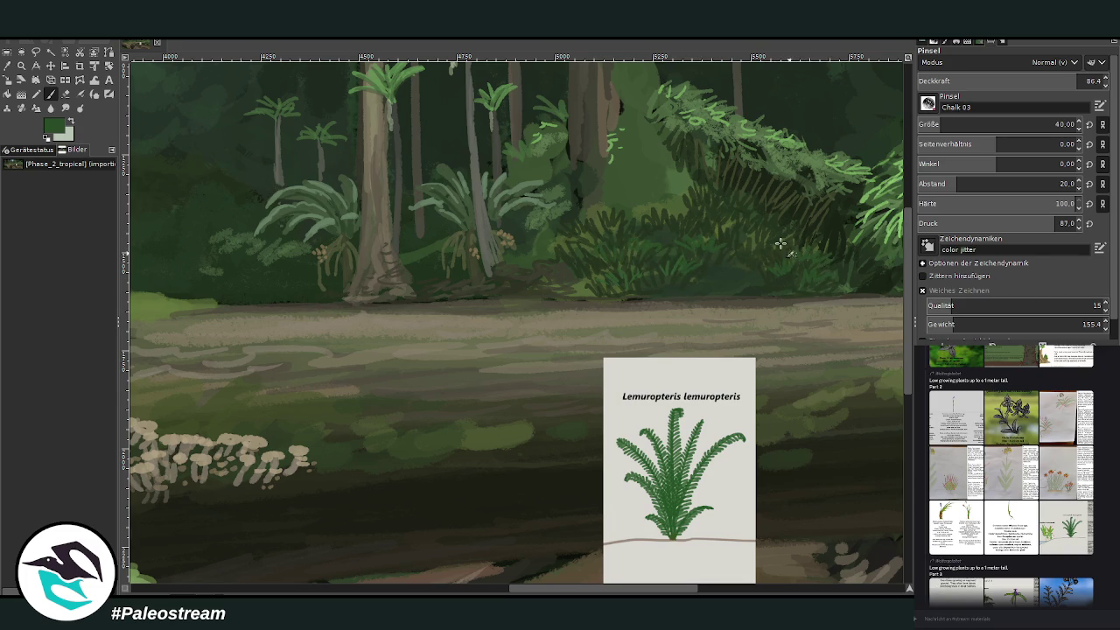
ctrl+click(894, 221)
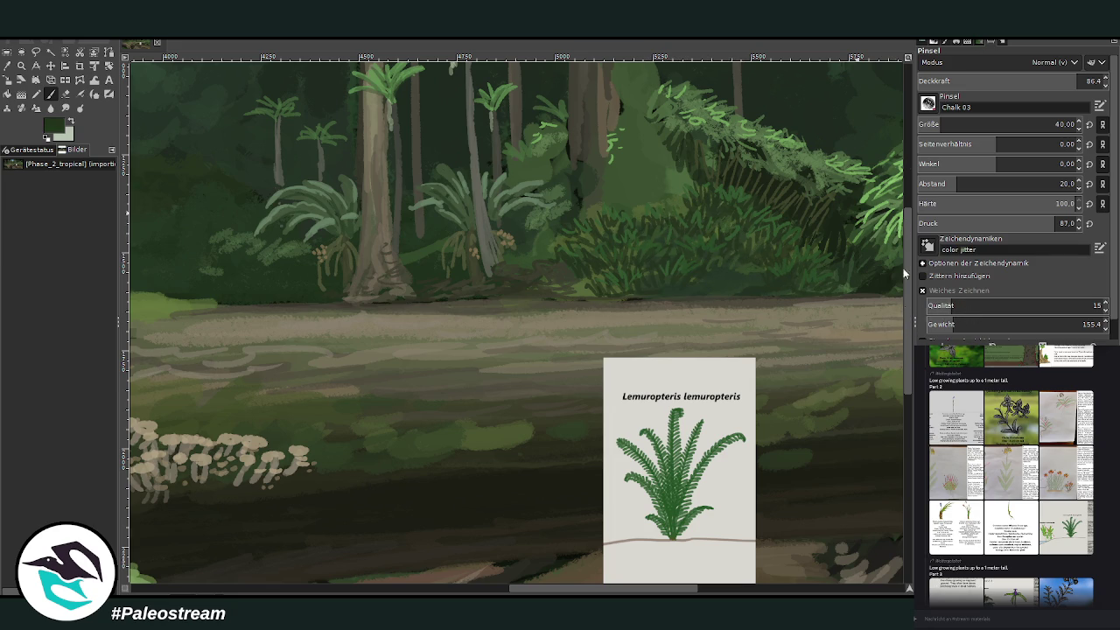
ctrl+click(849, 270)
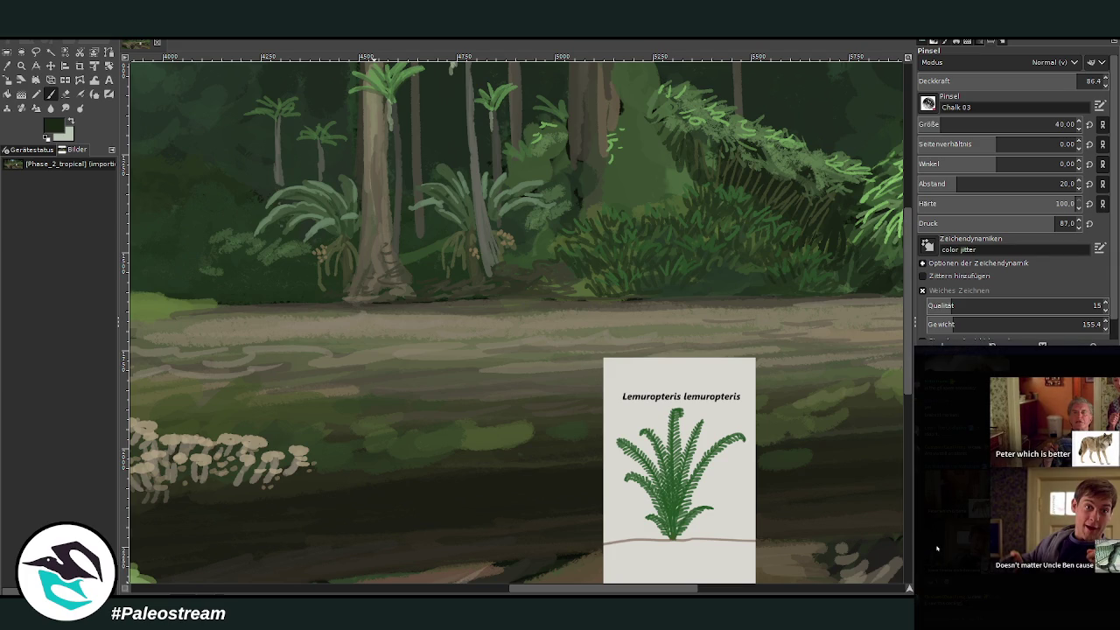
Step: Close the enlarged meme and painting images and enlarge the Flatwoods Orchid reference
click(936, 549)
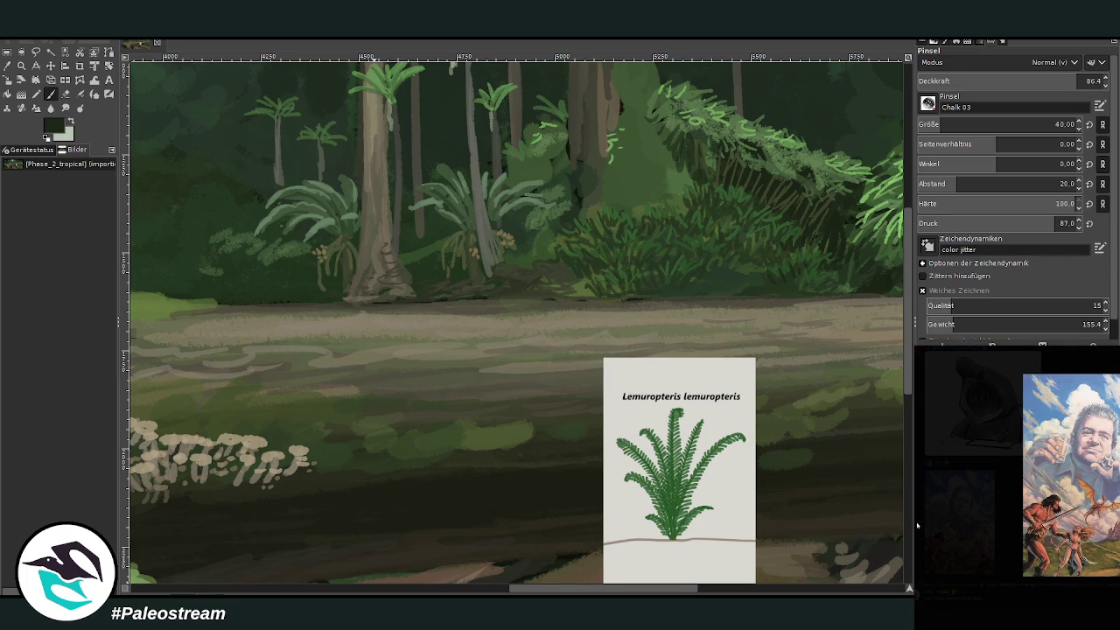
click(917, 525)
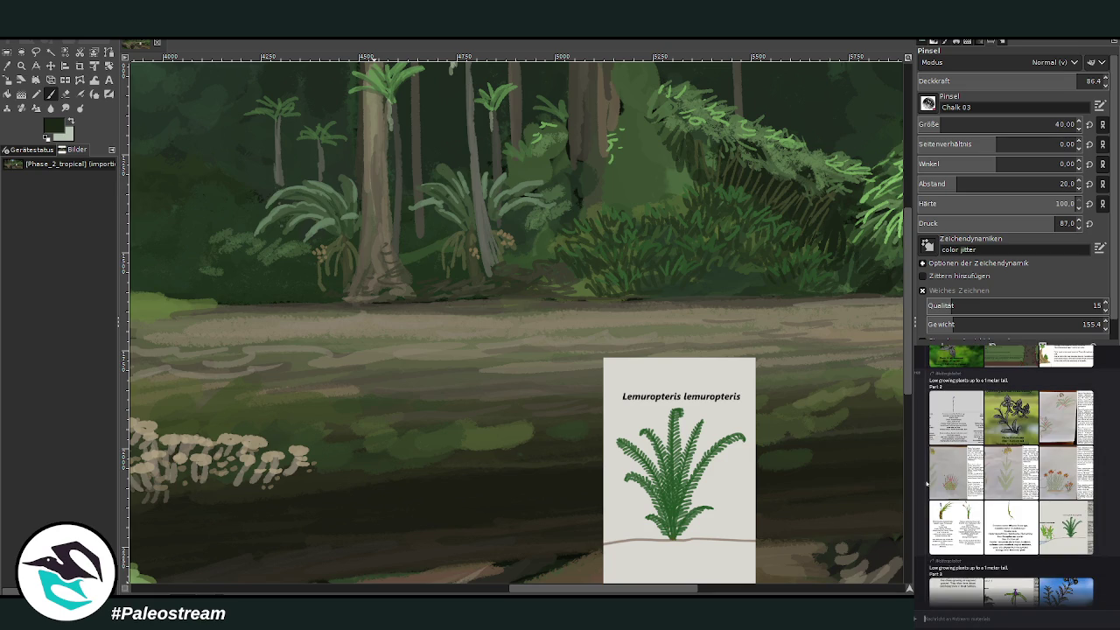
click(1000, 434)
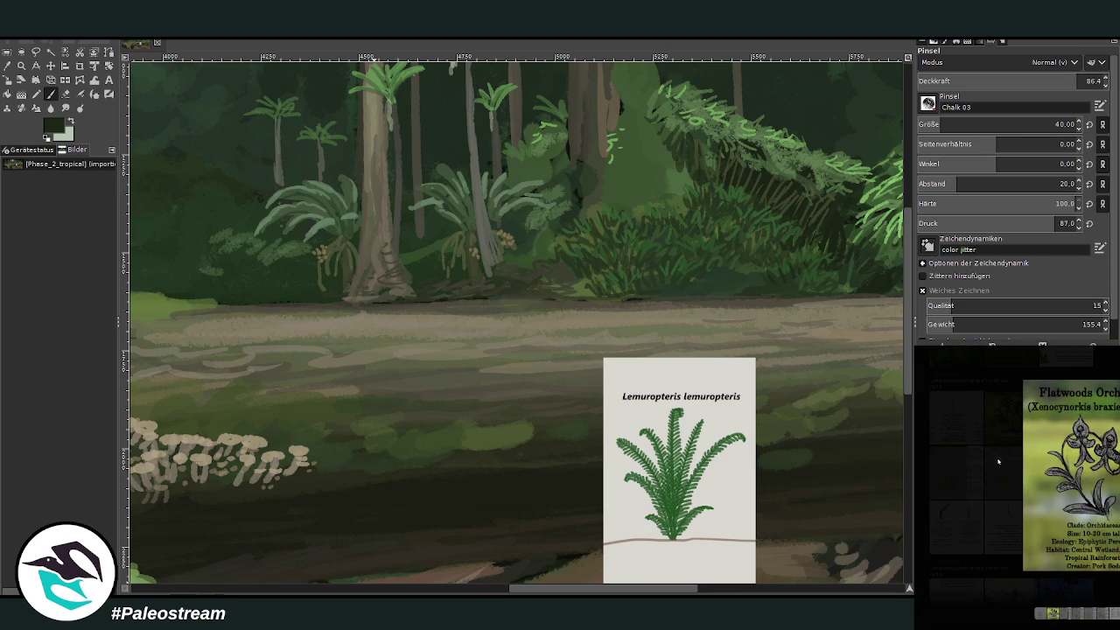
Step: Browse the crossed-out plant, yellow orchid and needle-flower reference drawings in the lightbox
click(981, 530)
scroll(997, 529, up, 2)
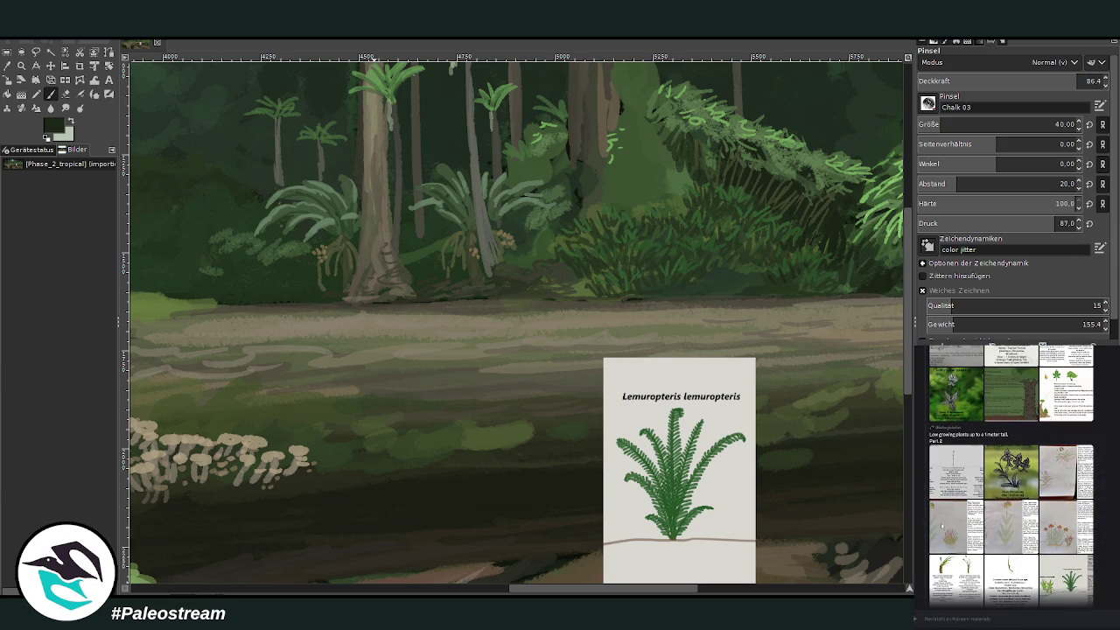
click(997, 530)
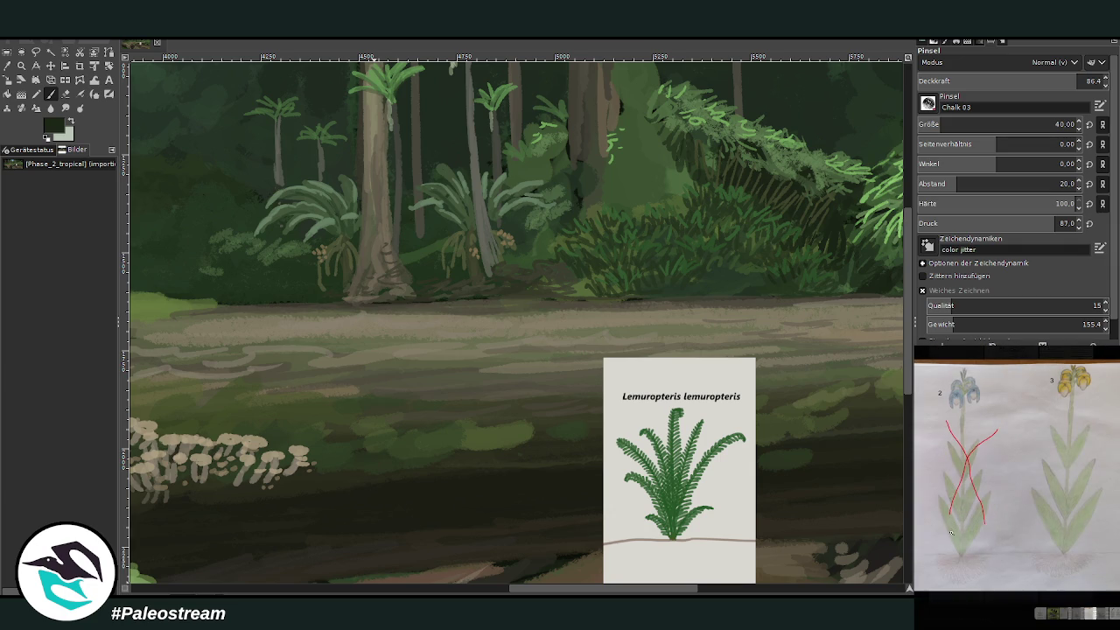
click(954, 605)
click(954, 551)
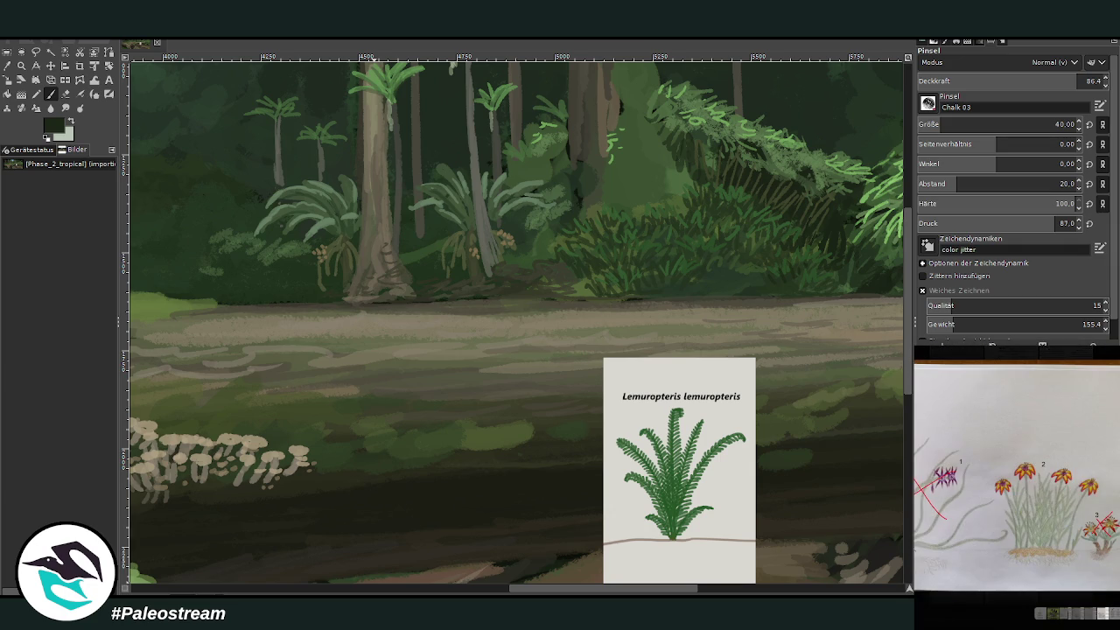
click(957, 605)
click(941, 532)
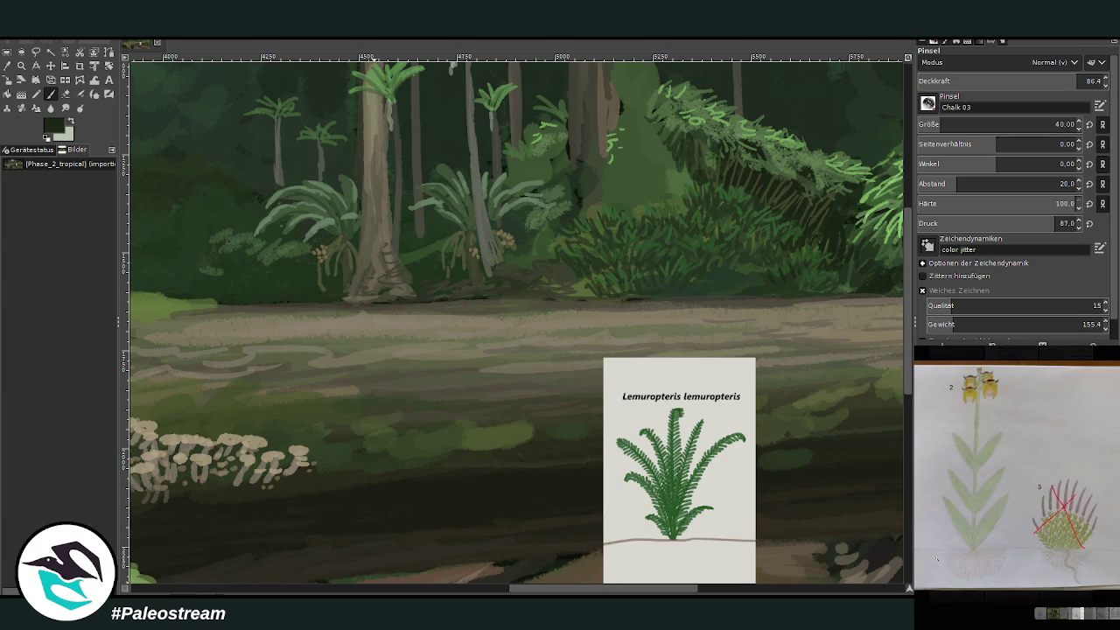
click(946, 598)
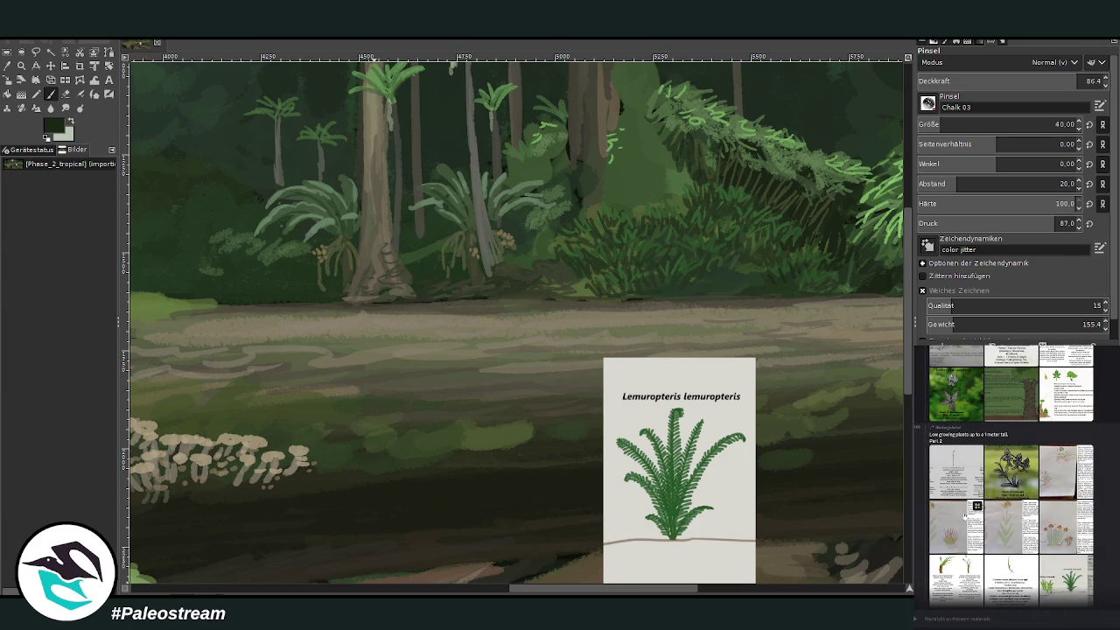
click(951, 492)
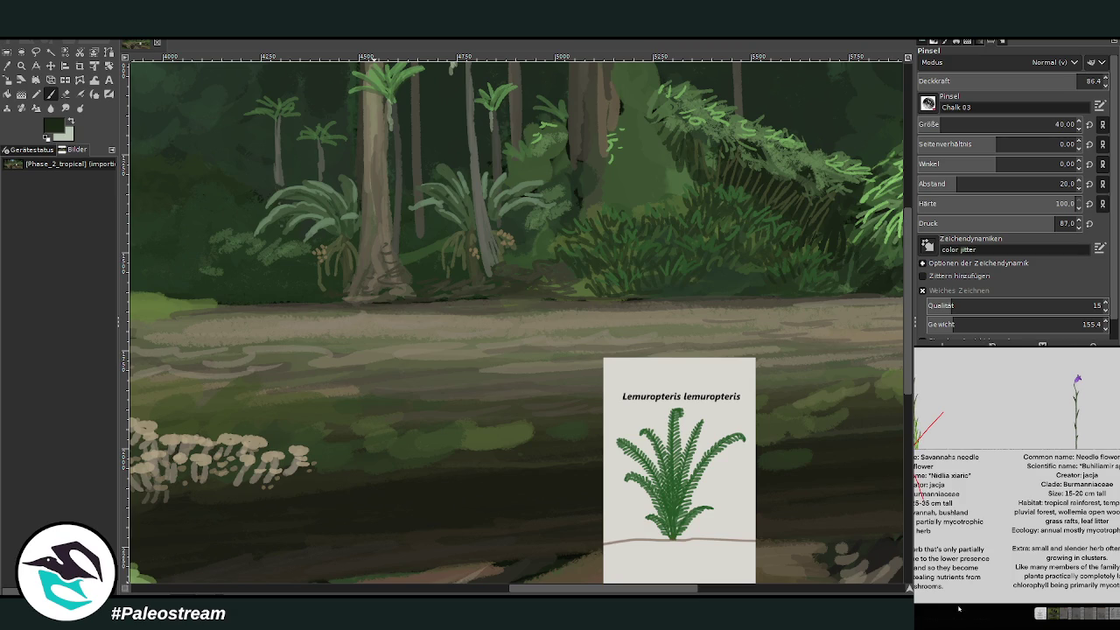
click(956, 609)
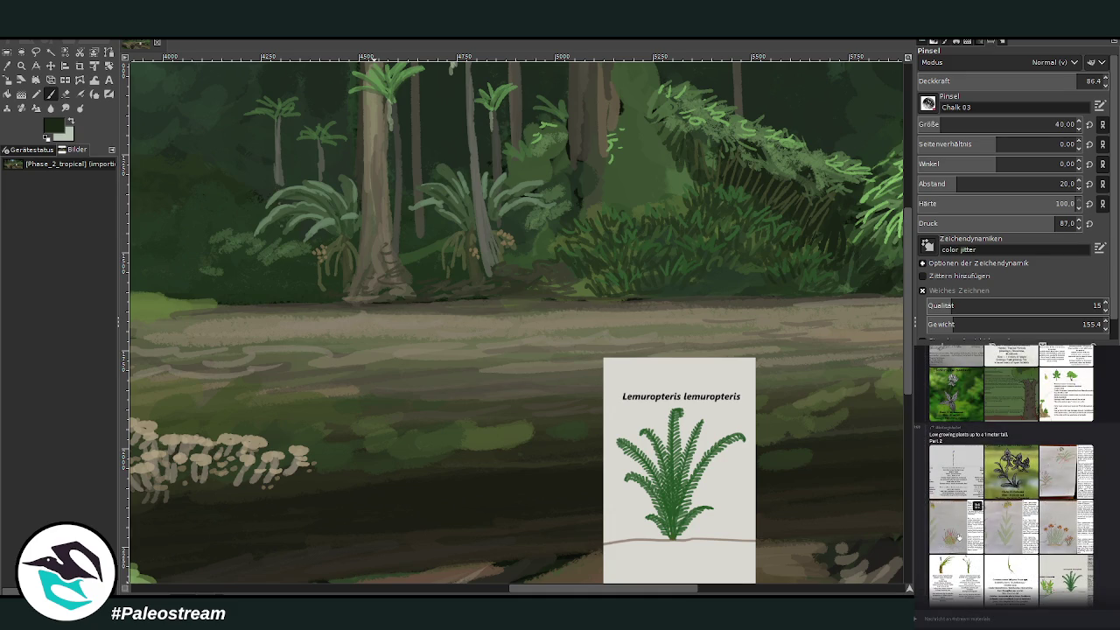
Step: Enlarge the orange-red flower reference drawing and copy it
scroll(952, 477, down, 1)
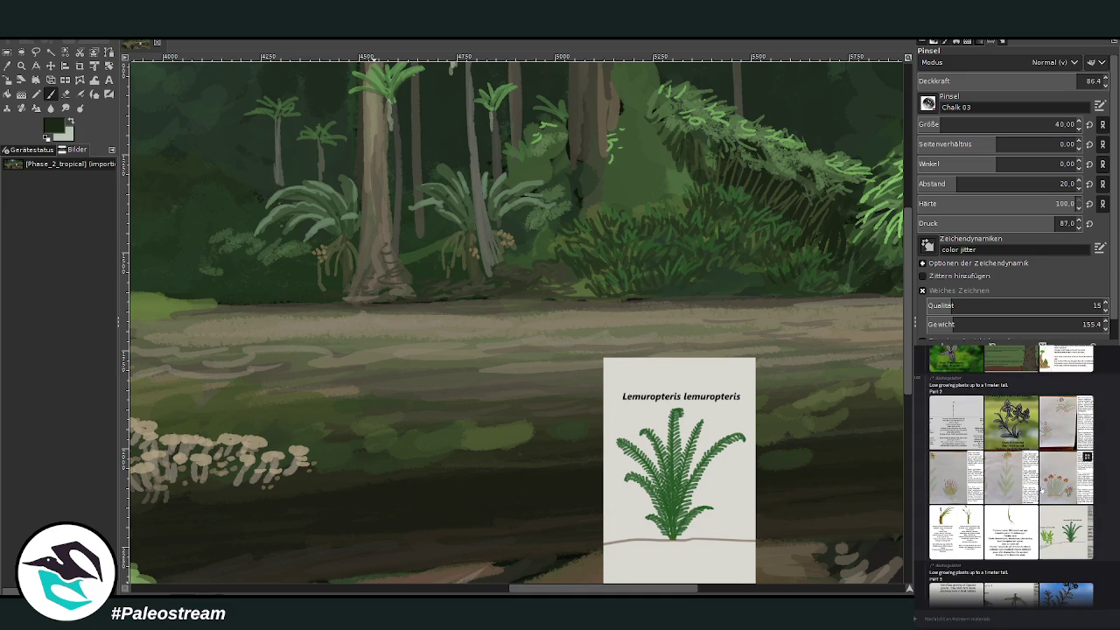
click(1005, 533)
click(971, 544)
click(968, 528)
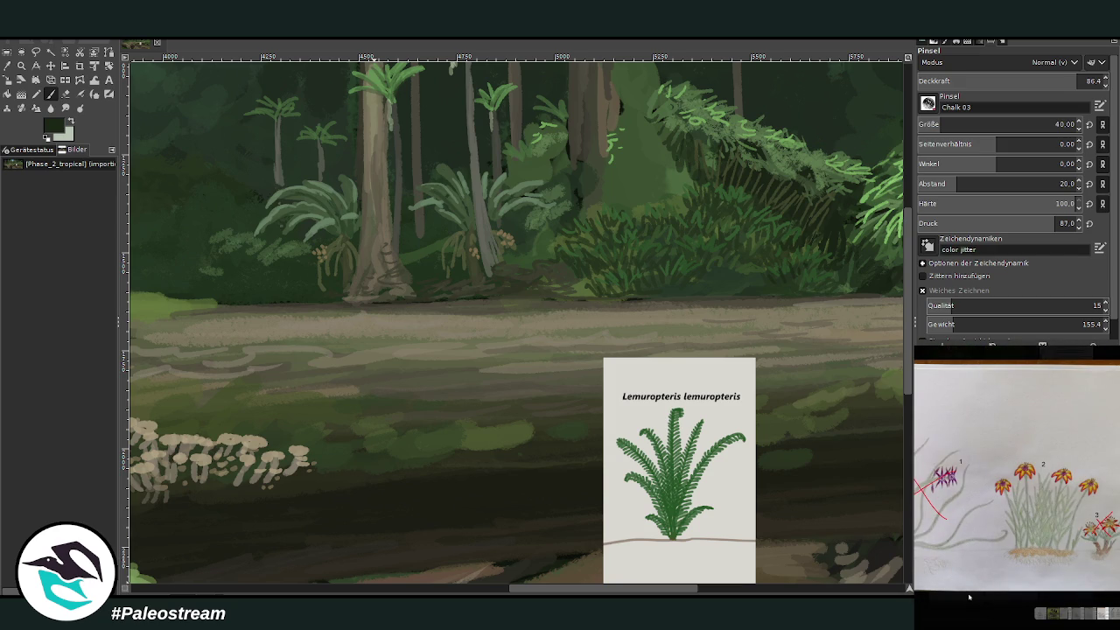
right_click(1011, 482)
Step: Paste the flower sheet, crop it to the orange-flowered plant 2, and re-enlarge the full sheet
key(Escape)
key(Escape)
key(shift+c)
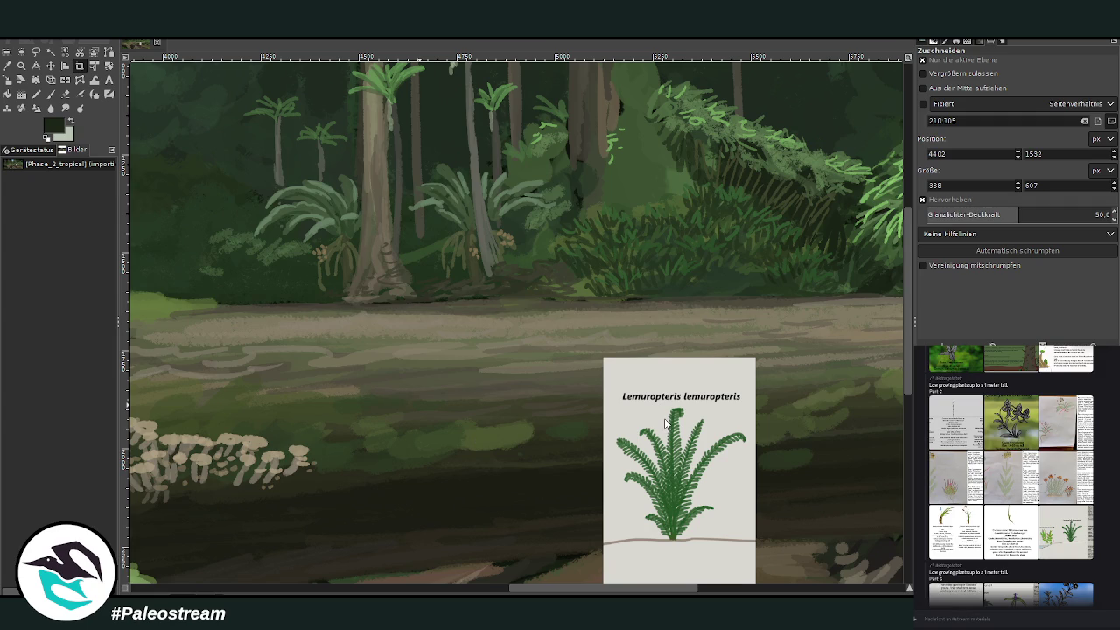
key(ctrl+v)
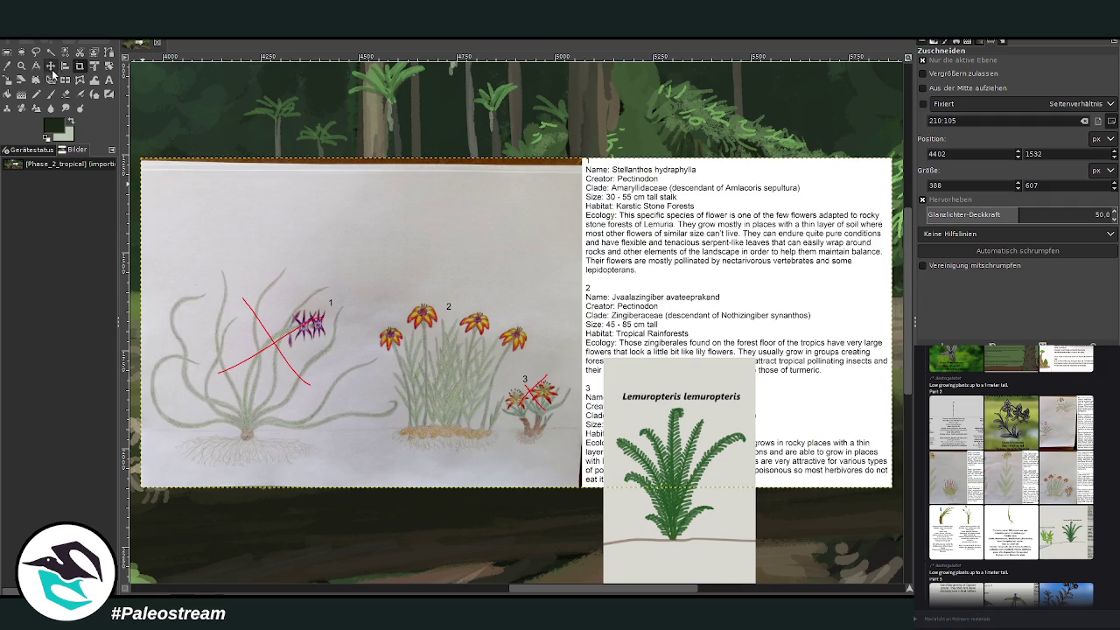
mouse_move(365, 270)
mouse_down()
mouse_move(522, 452)
mouse_move(539, 456)
mouse_up()
click(464, 407)
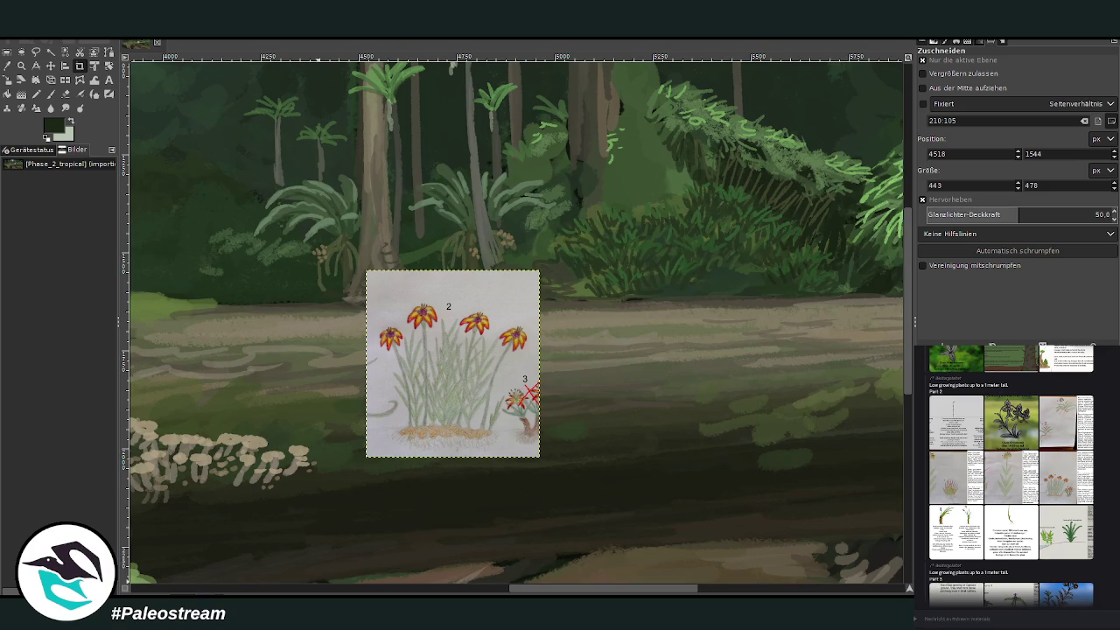
click(1043, 488)
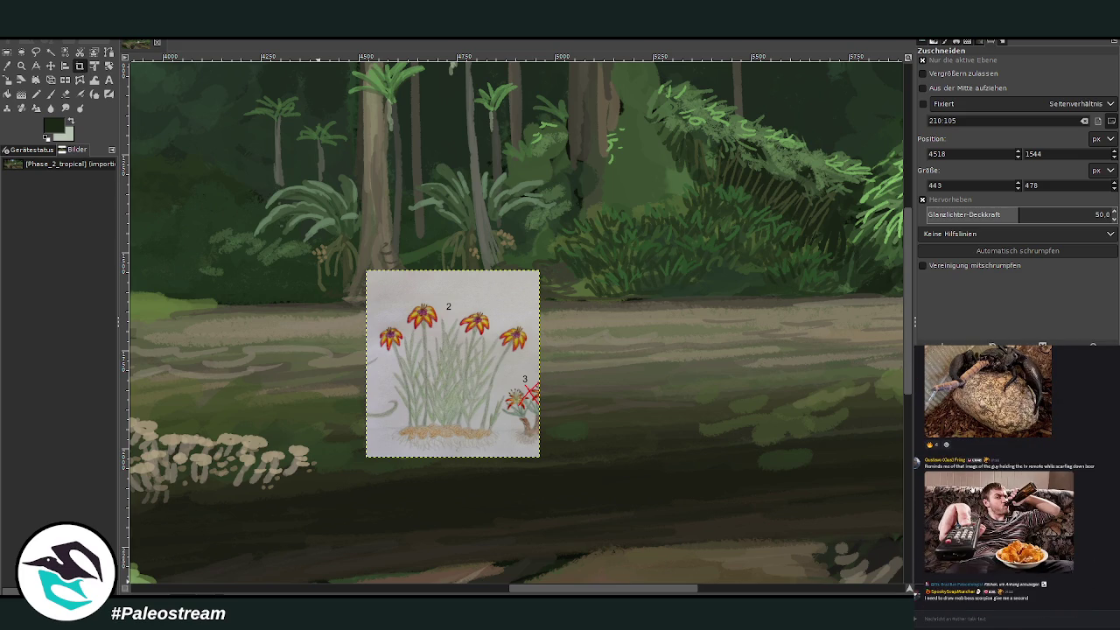
Step: Move the plant 2 sample onto the left log and zoom in to check it
key(p)
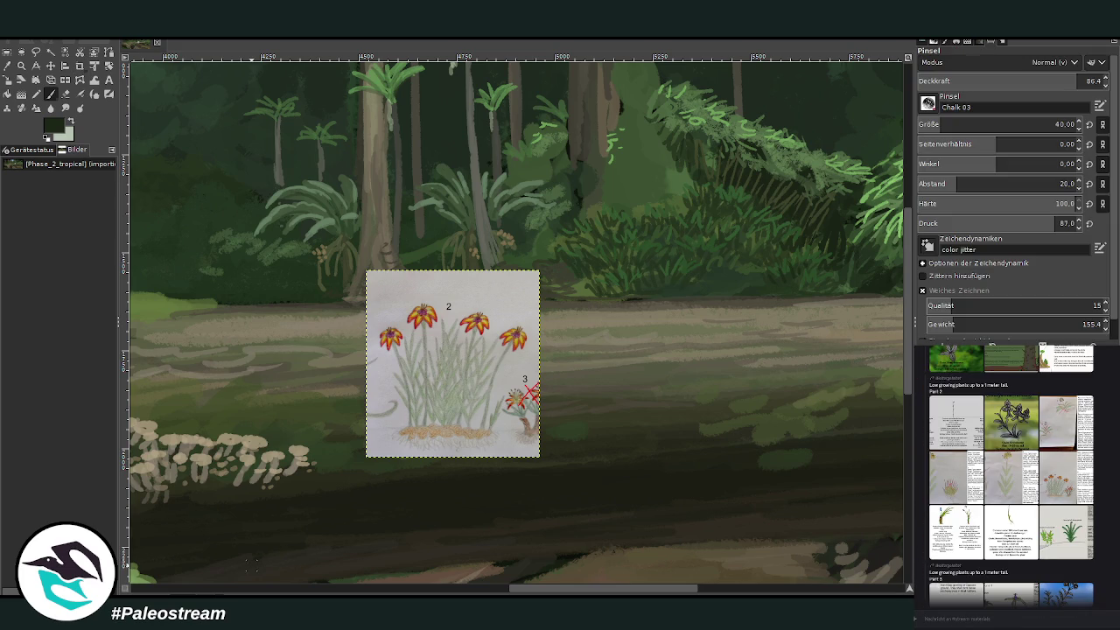
scroll(251, 566, down, 2)
scroll(251, 567, down, 3)
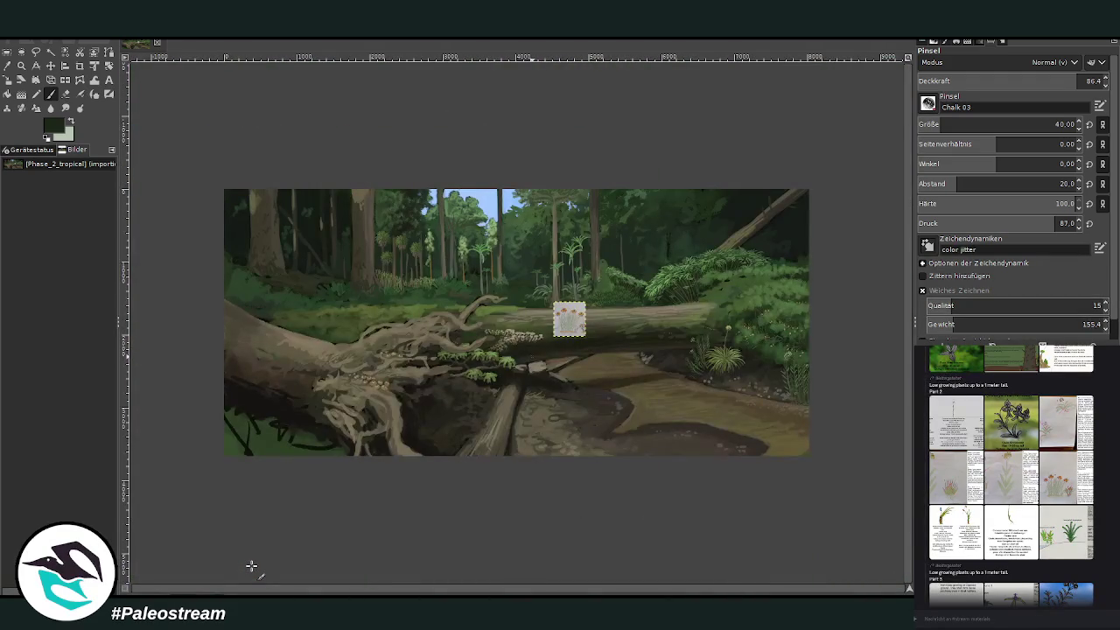
click(21, 65)
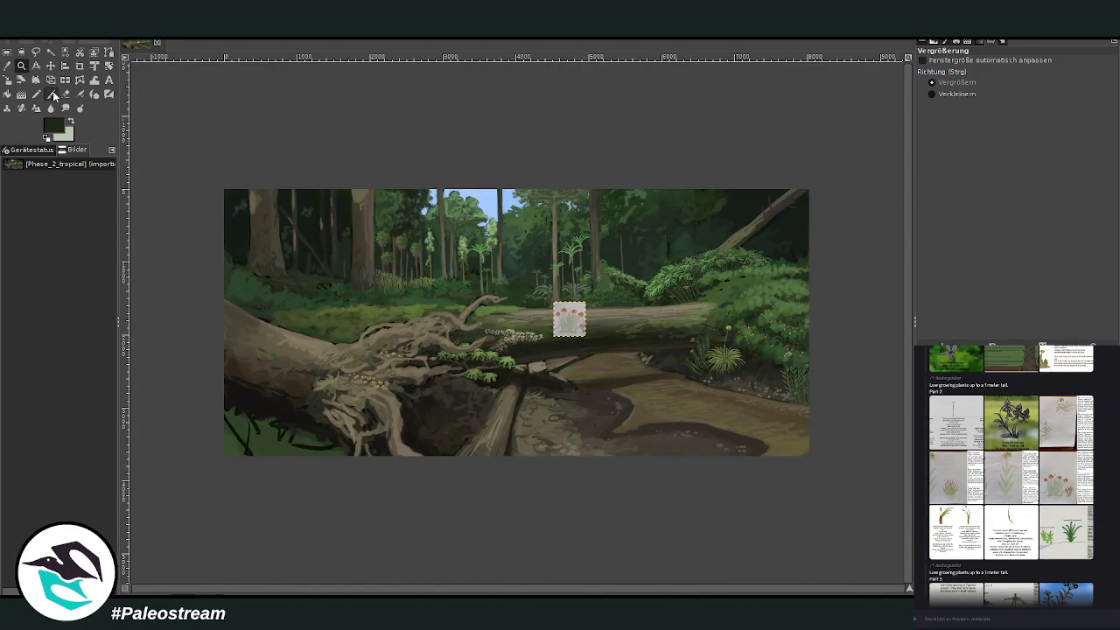
click(50, 65)
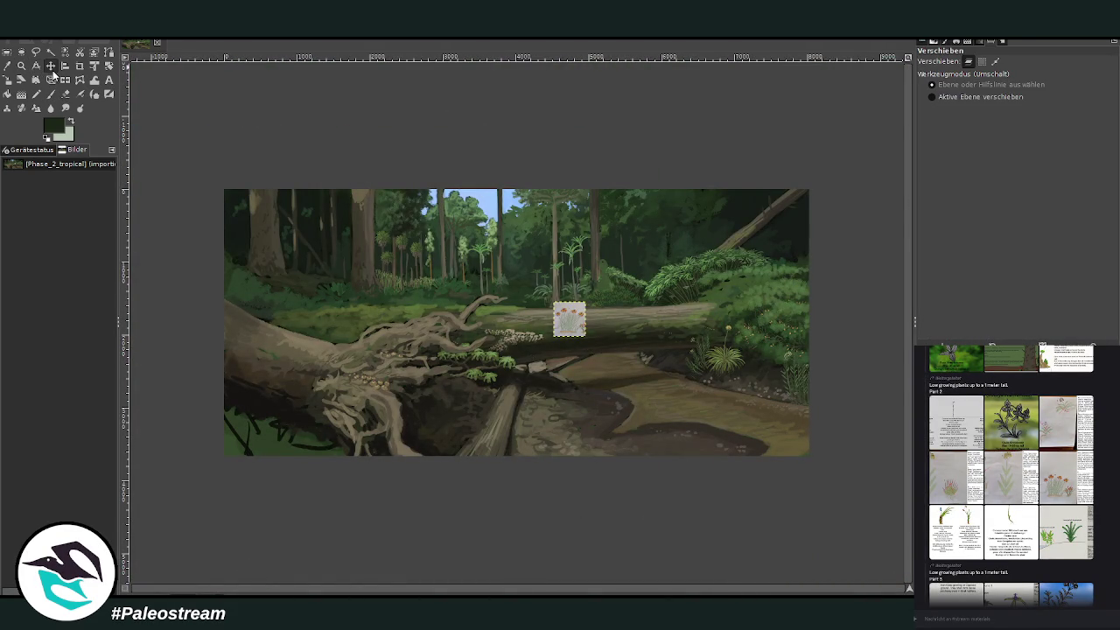
drag(567, 317, 316, 323)
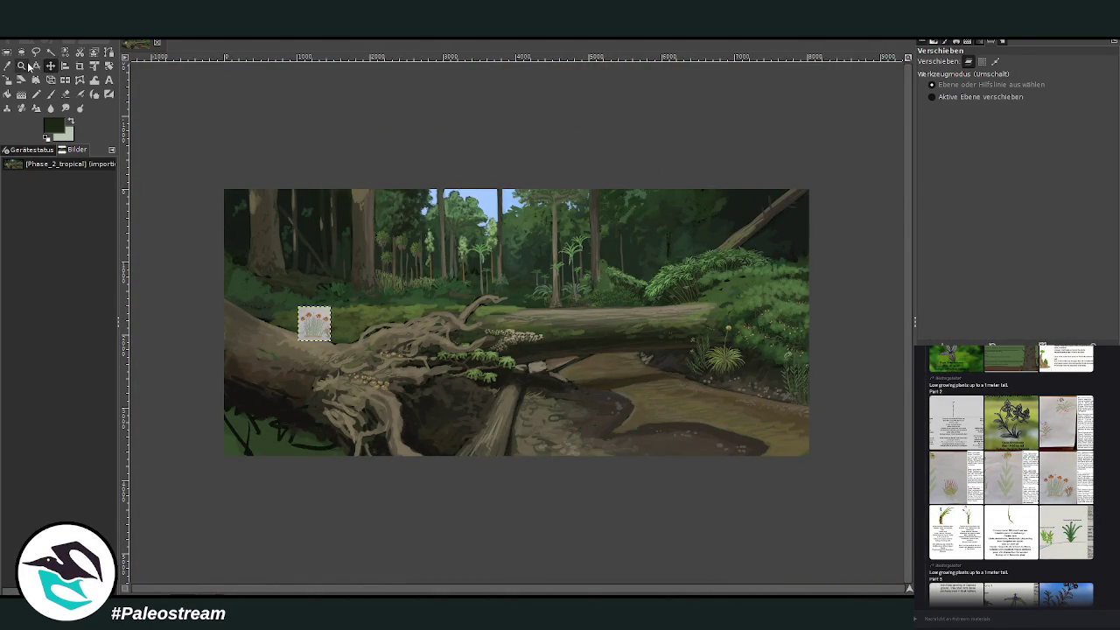
key(z)
drag(221, 268, 441, 472)
drag(202, 130, 630, 544)
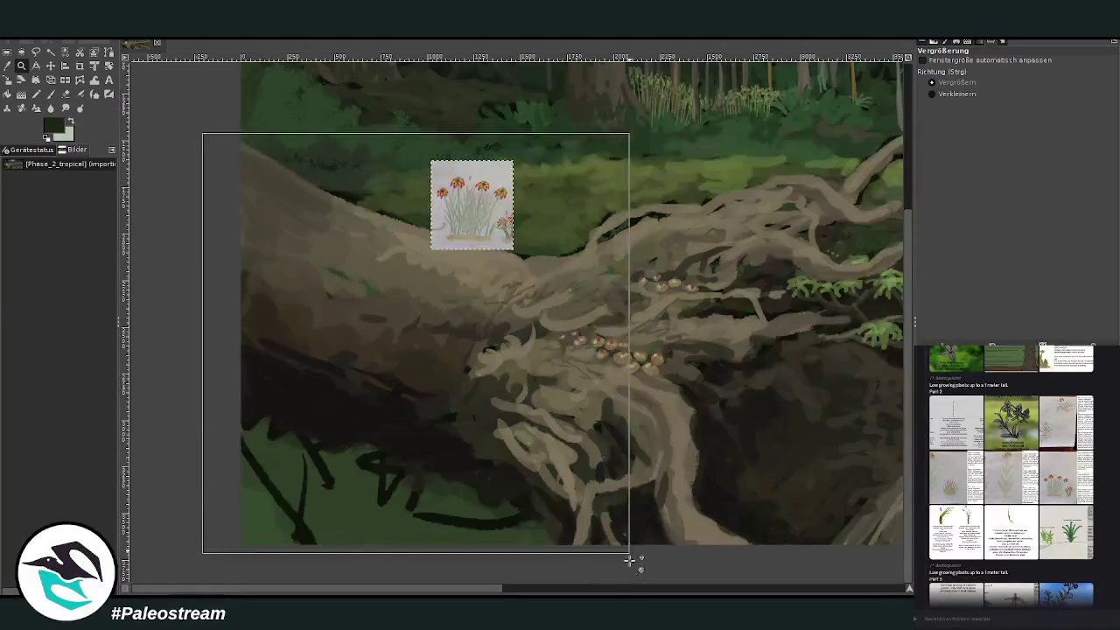
key(minus)
key(minus)
key(minus)
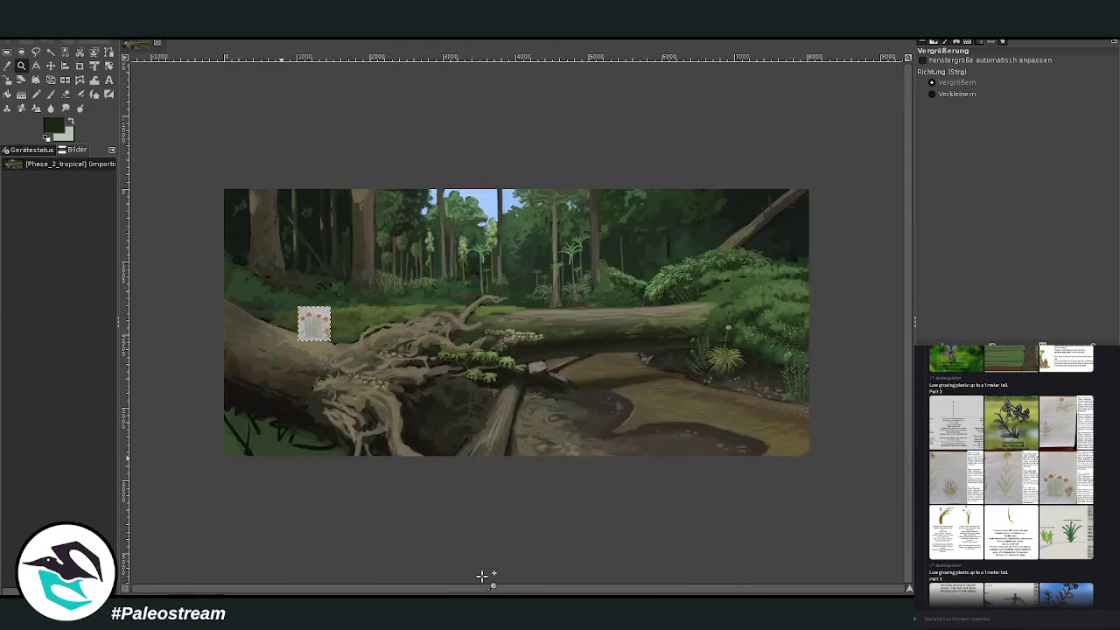
Step: Reposition the flower reference, finally placing it in the lower-left foreground beside the log
click(51, 66)
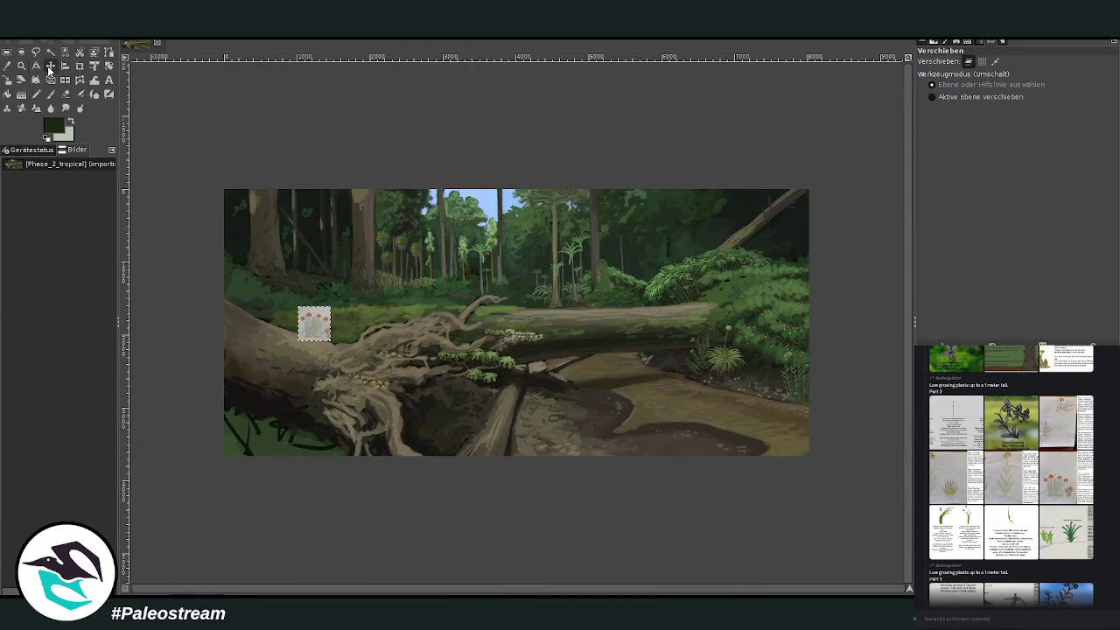
drag(314, 324, 641, 354)
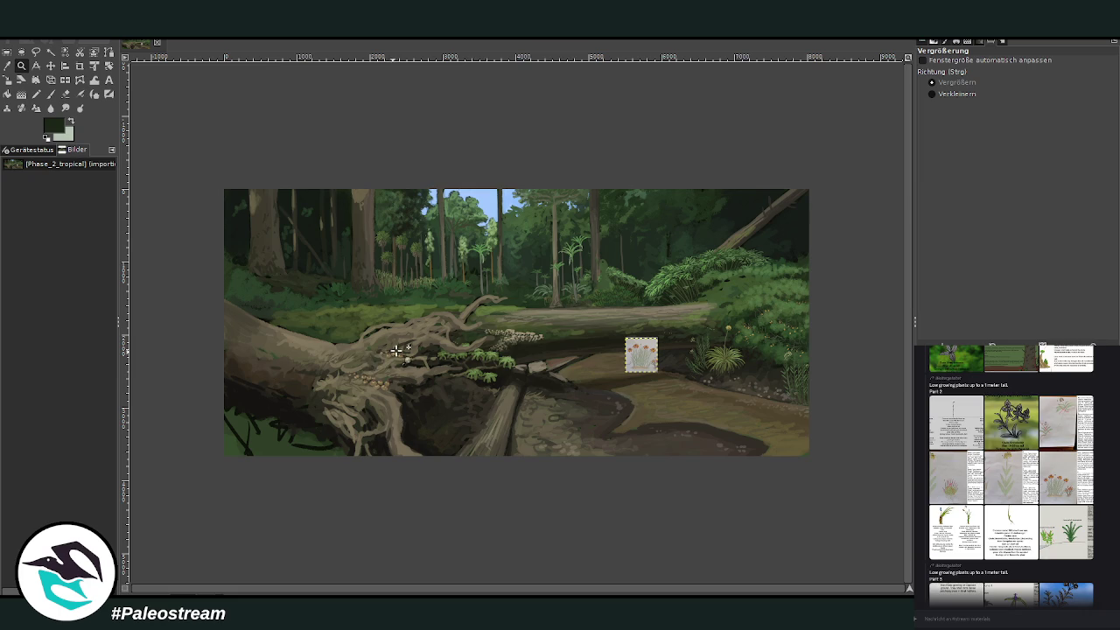
drag(596, 294, 741, 490)
drag(350, 122, 628, 347)
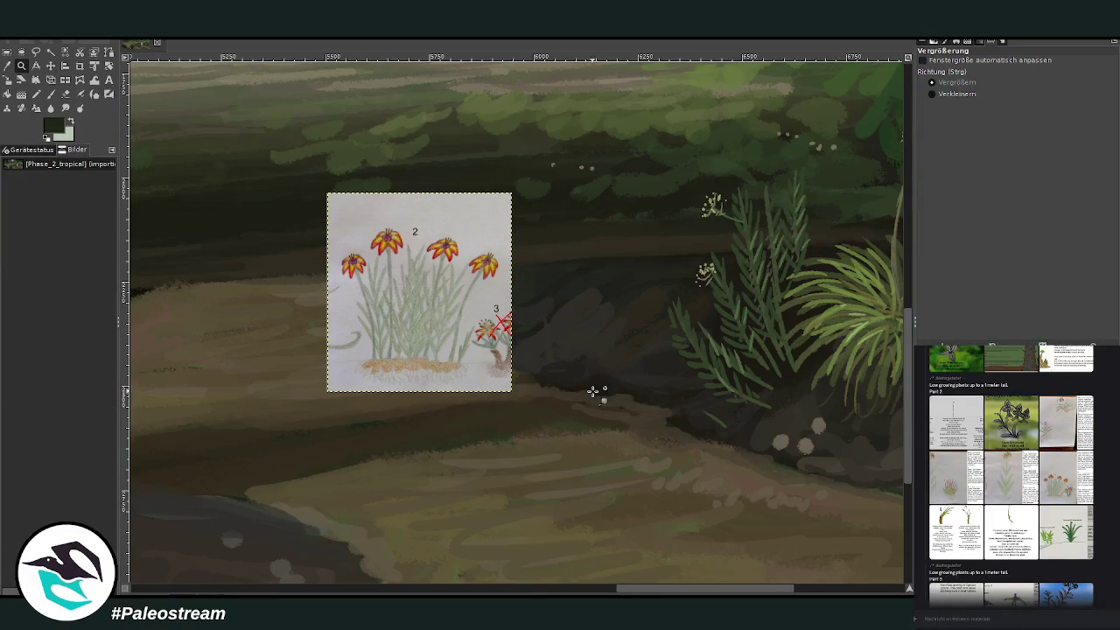
mouse_move(669, 589)
mouse_down()
mouse_move(604, 593)
mouse_move(720, 587)
mouse_up()
click(51, 65)
drag(159, 336, 402, 269)
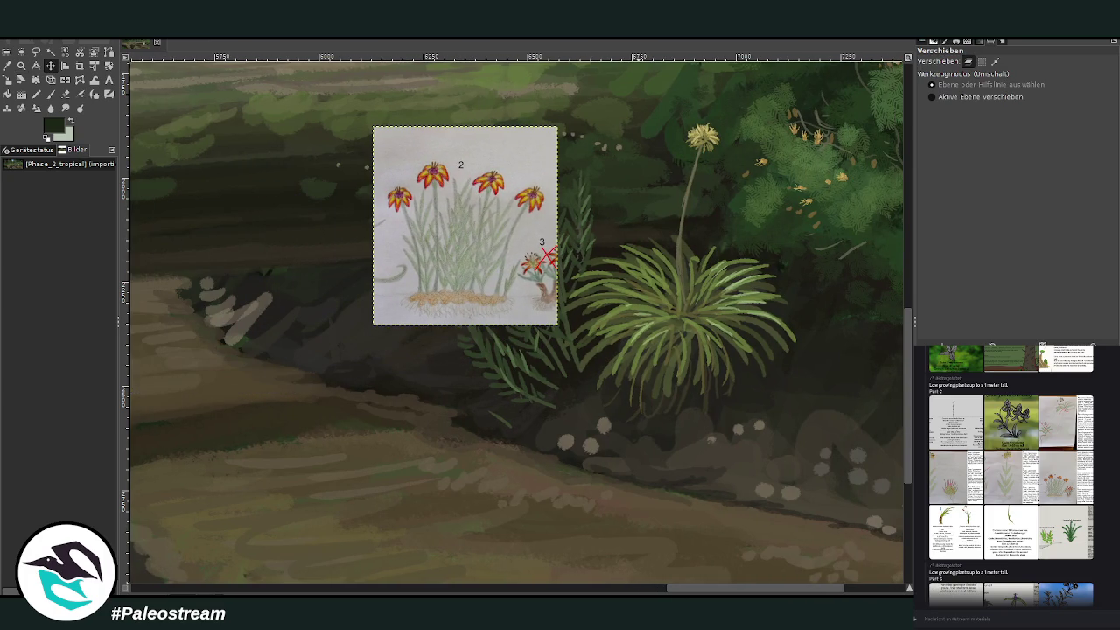
mouse_move(752, 588)
mouse_down()
mouse_move(639, 592)
mouse_move(702, 588)
mouse_up()
key(minus)
key(minus)
key(minus)
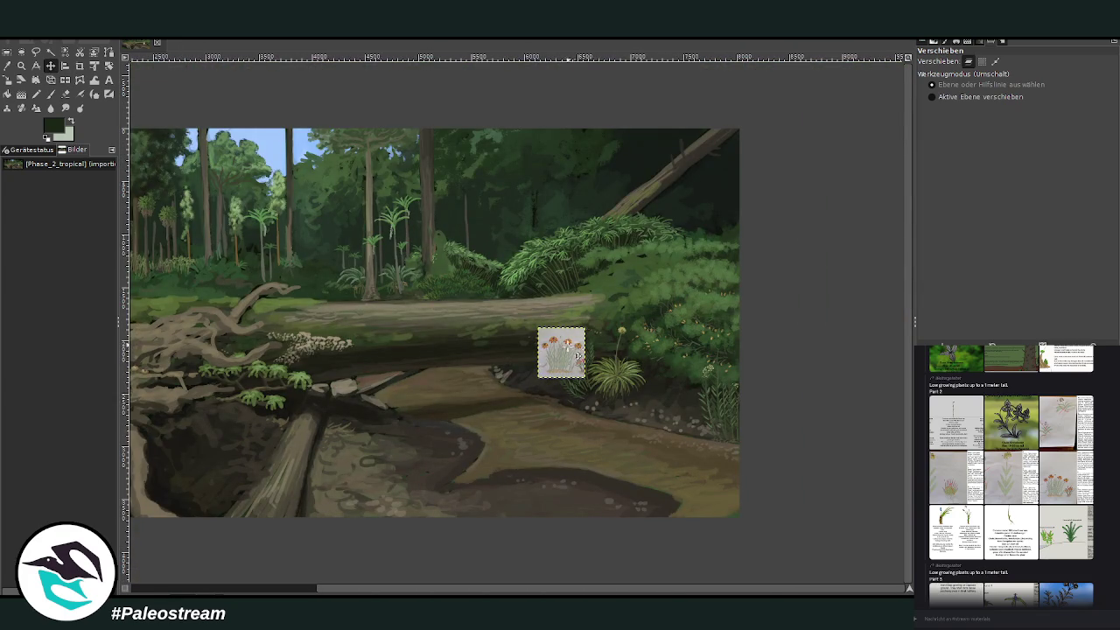
drag(573, 342, 398, 462)
click(21, 66)
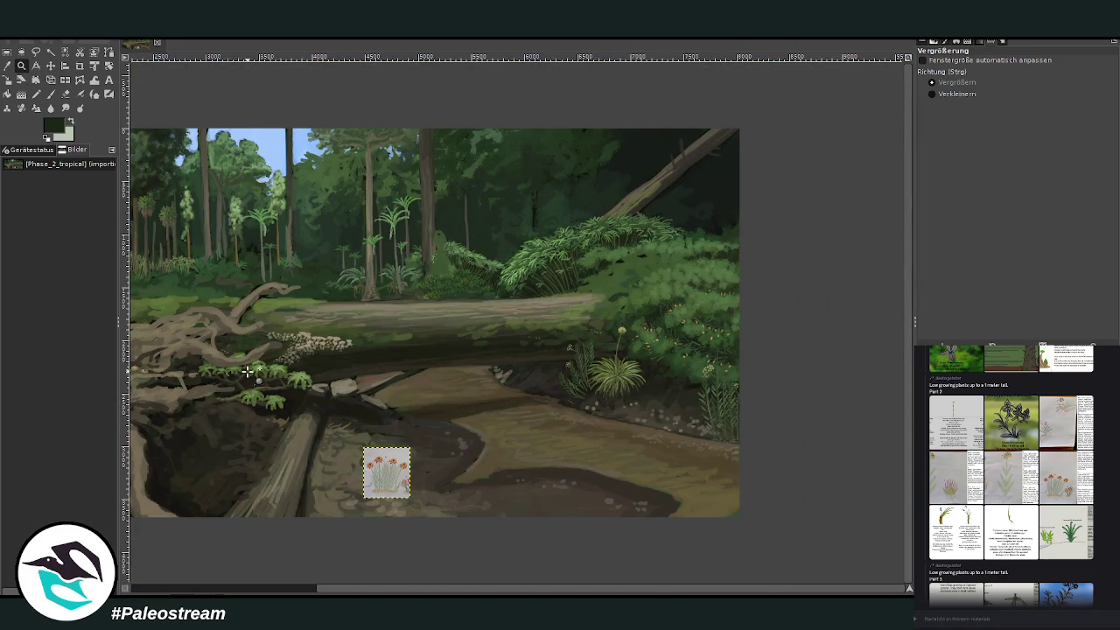
Step: Sample a light grey-green and a darker green-grey from the zoomed flower reference
click(370, 455)
drag(299, 163, 728, 479)
key(o)
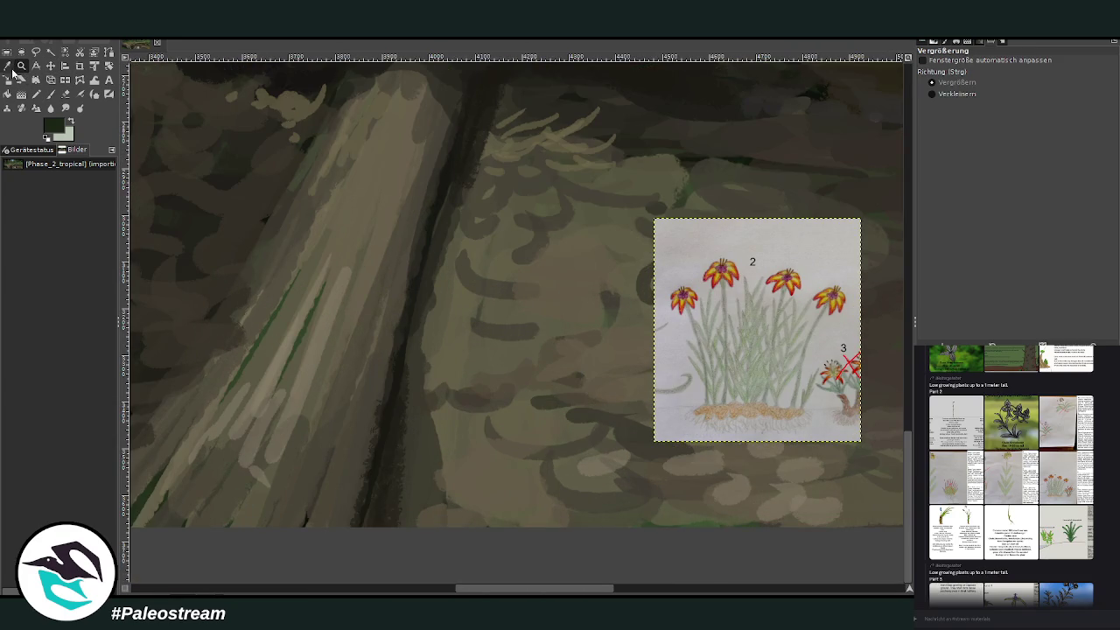
click(768, 374)
click(878, 282)
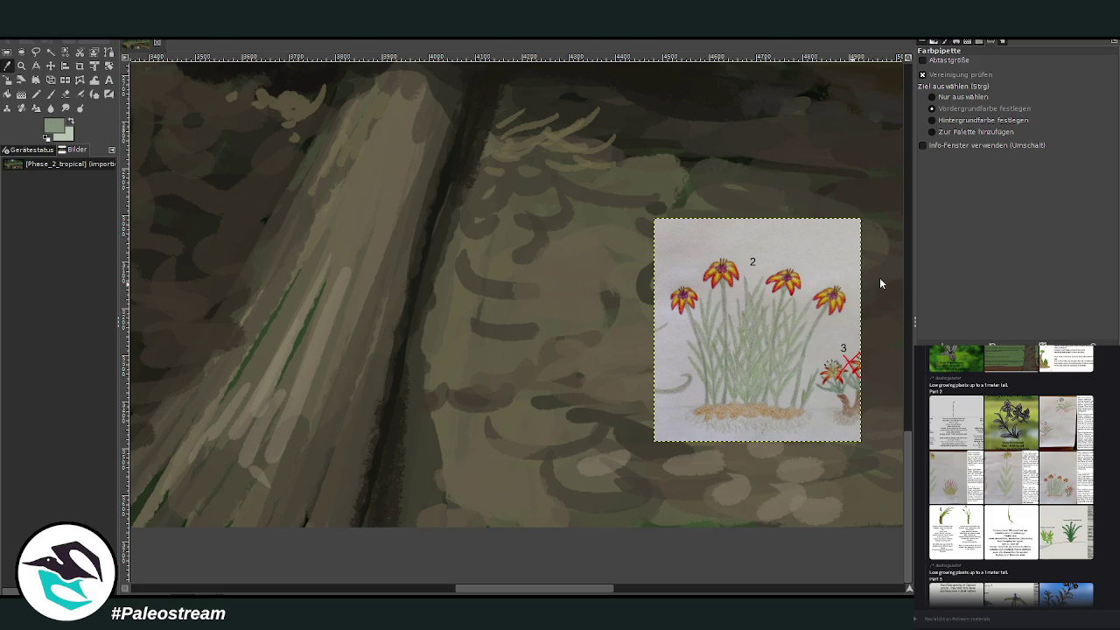
Step: With a size-43, near-opaque brush on the painting layer, paint pale grass blades at the bottom edge
click(50, 93)
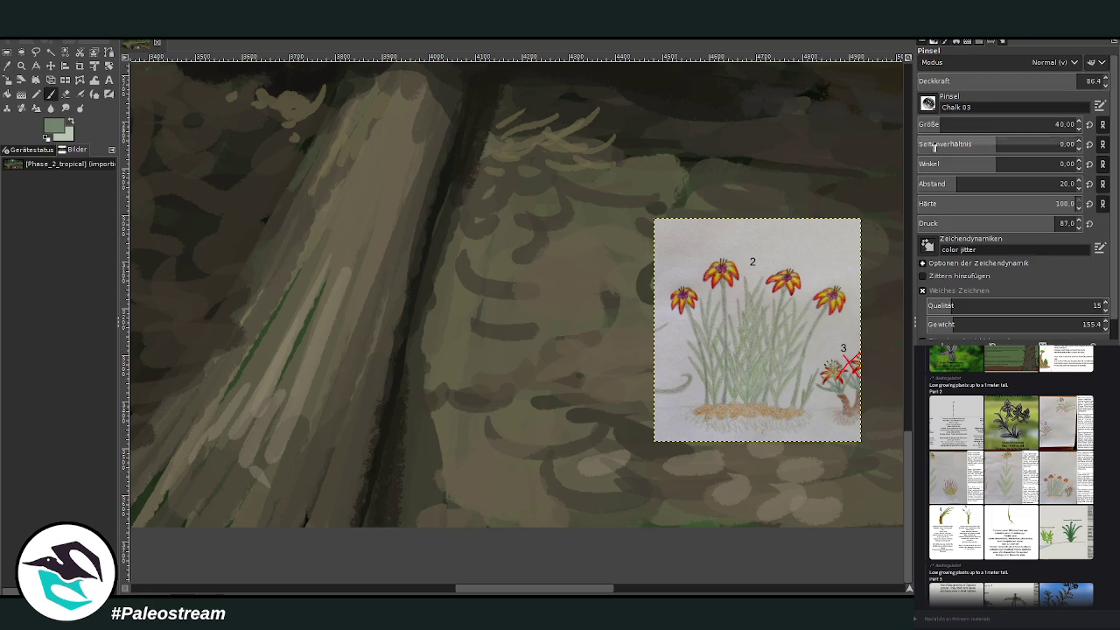
drag(1080, 80, 1085, 80)
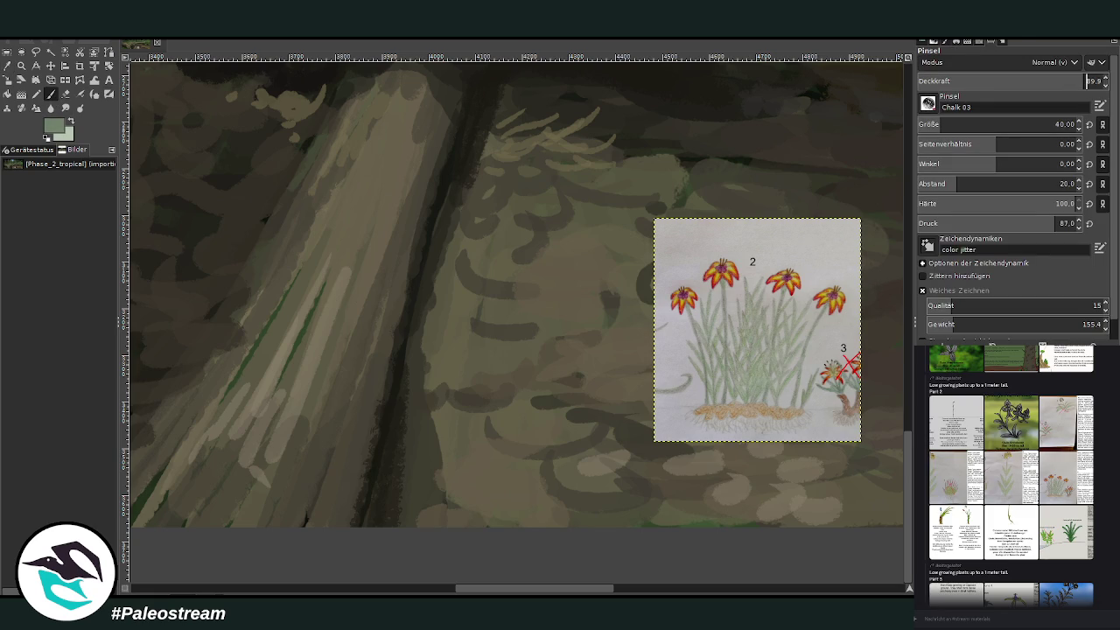
key(Page_Down)
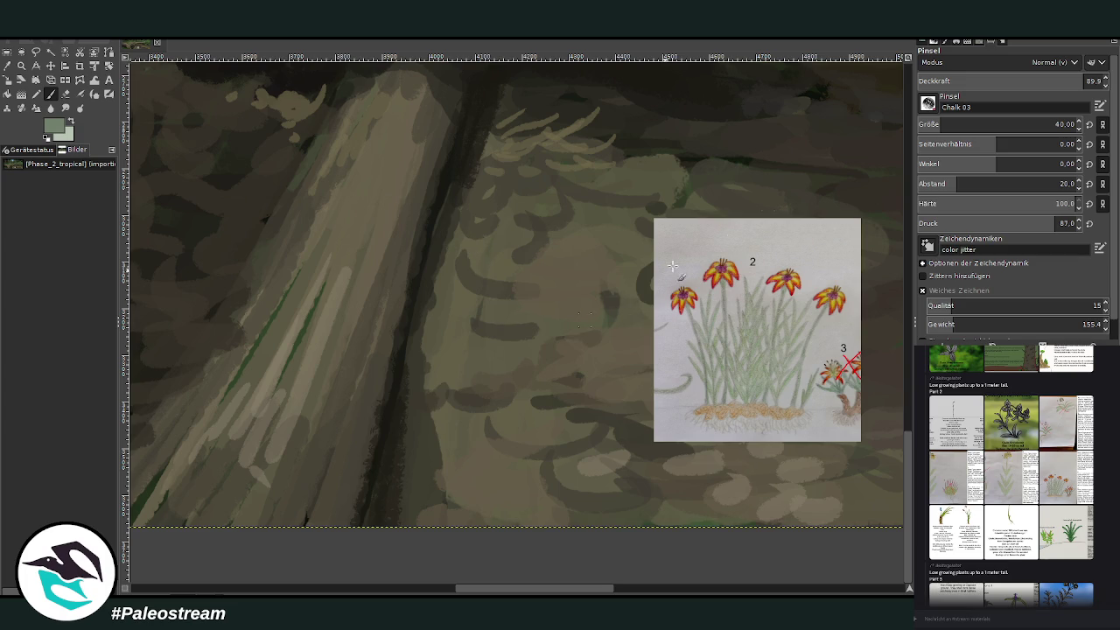
scroll(1006, 124, up, 3)
drag(1054, 84, 1047, 72)
drag(379, 525, 364, 481)
mouse_move(384, 523)
mouse_down()
mouse_move(408, 483)
mouse_move(434, 505)
mouse_move(385, 477)
mouse_move(353, 491)
mouse_up()
Step: Set the brush to size 52, opacity 81.1 and paint tall pale-green grass blades
scroll(937, 123, up, 9)
drag(1050, 83, 1058, 60)
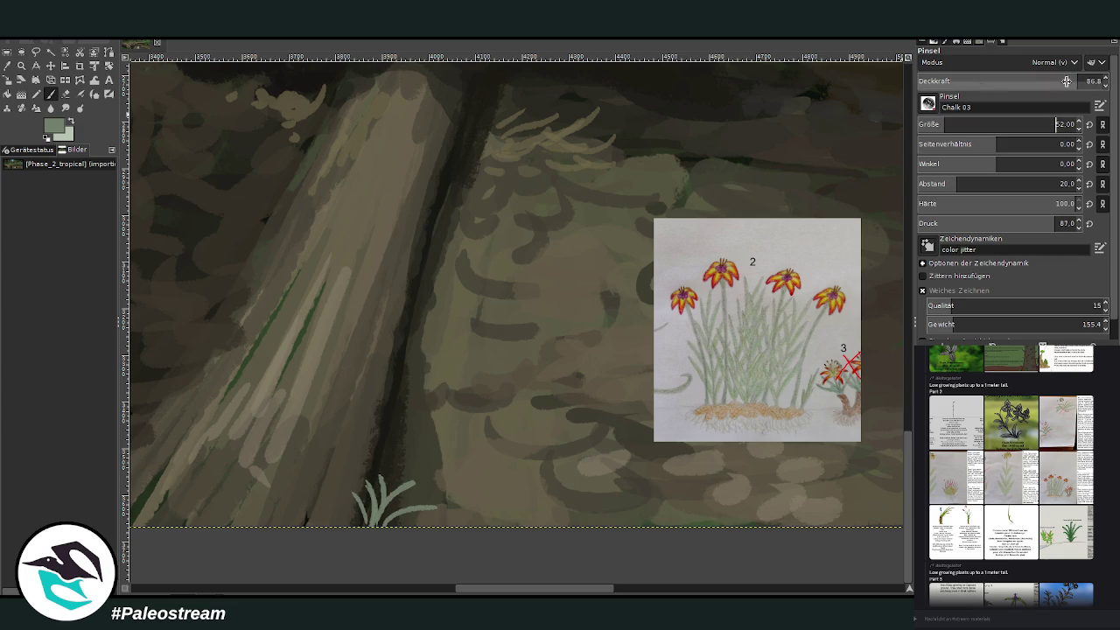
mouse_move(397, 524)
mouse_down()
mouse_move(438, 514)
mouse_move(425, 497)
mouse_move(446, 359)
mouse_up()
mouse_move(385, 487)
mouse_down()
mouse_move(407, 323)
mouse_move(423, 433)
mouse_up()
drag(437, 503, 500, 376)
drag(381, 489, 362, 364)
drag(403, 450, 419, 304)
drag(392, 378, 399, 463)
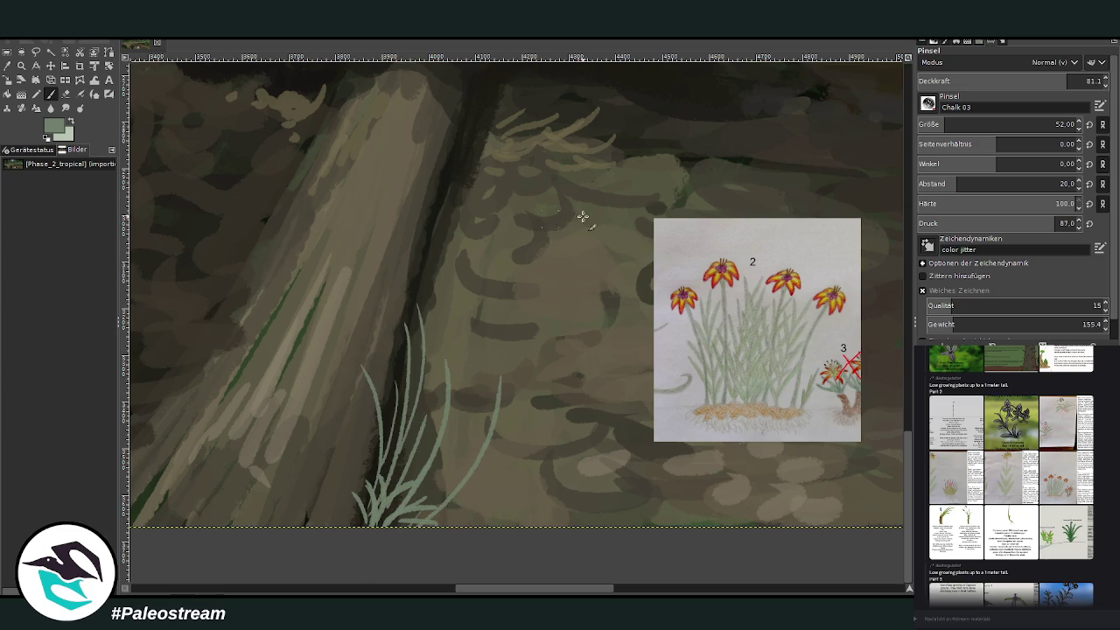
Step: Add feathery fronds and leaflets, then paint darker green strands at the clump's base
mouse_move(457, 513)
mouse_down()
mouse_move(475, 499)
mouse_move(443, 473)
mouse_move(449, 432)
mouse_up()
drag(472, 472, 460, 422)
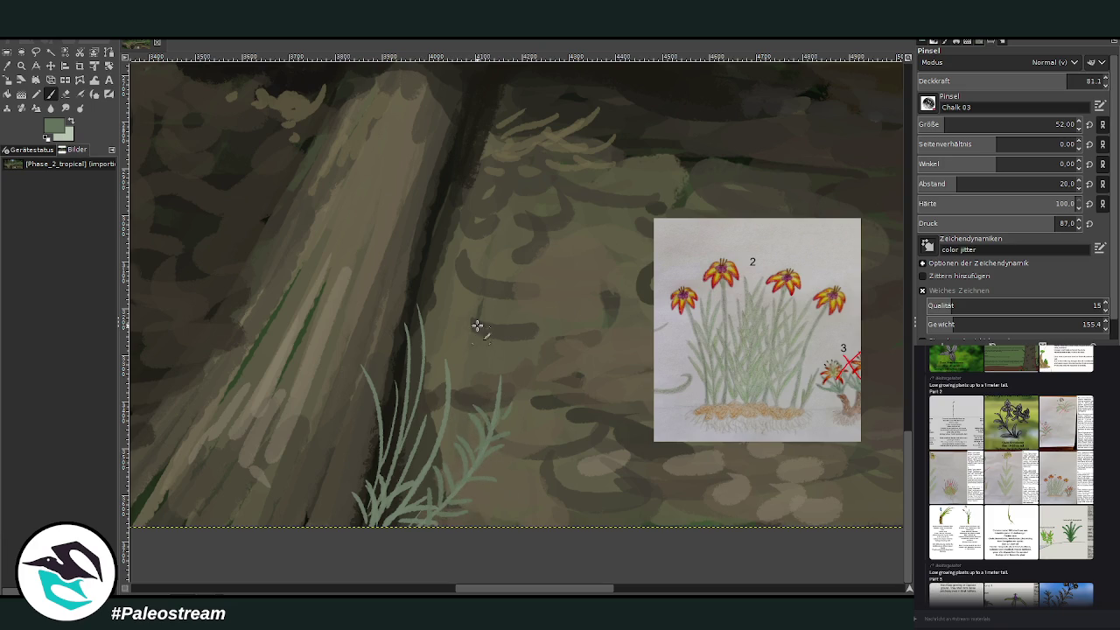
mouse_move(411, 488)
mouse_down()
mouse_move(448, 448)
mouse_move(453, 412)
mouse_up()
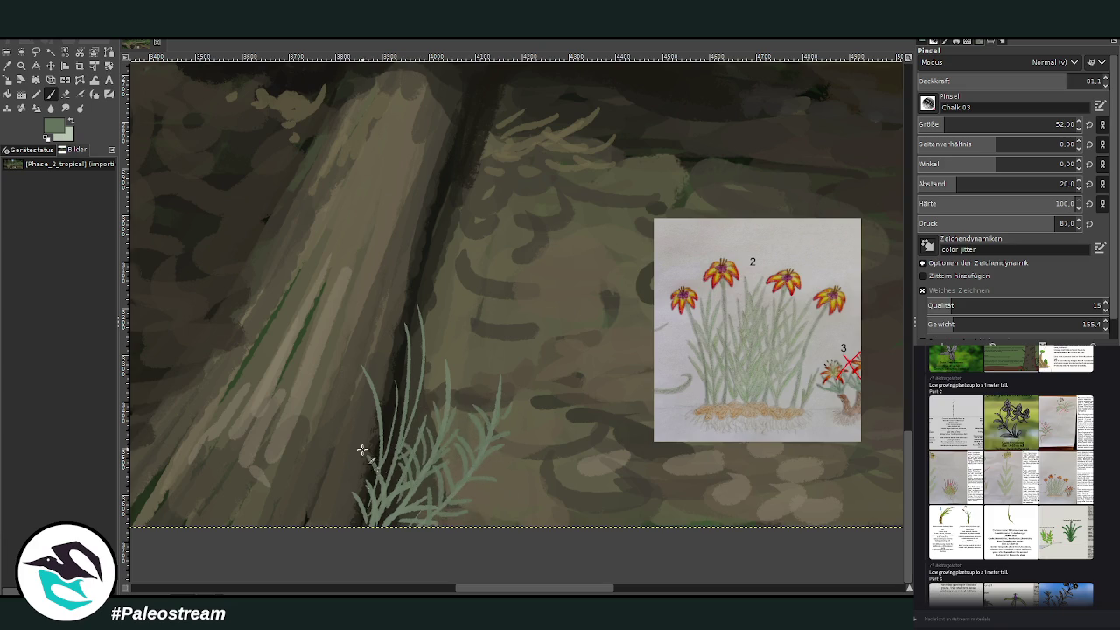
mouse_move(353, 432)
mouse_down()
mouse_move(385, 366)
mouse_move(404, 463)
mouse_up()
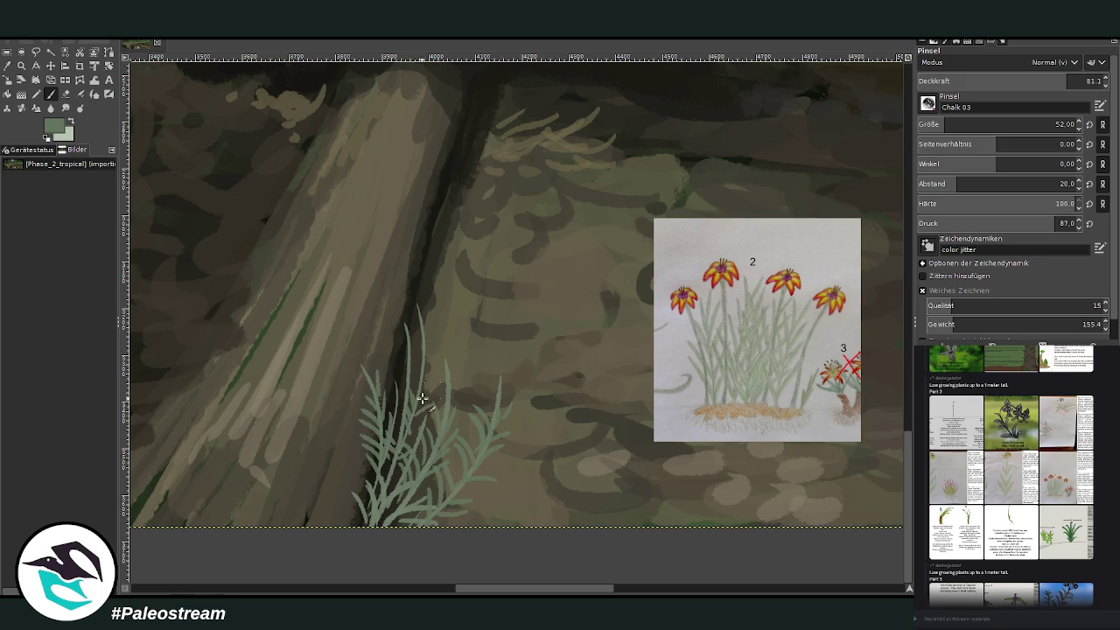
drag(429, 312, 411, 385)
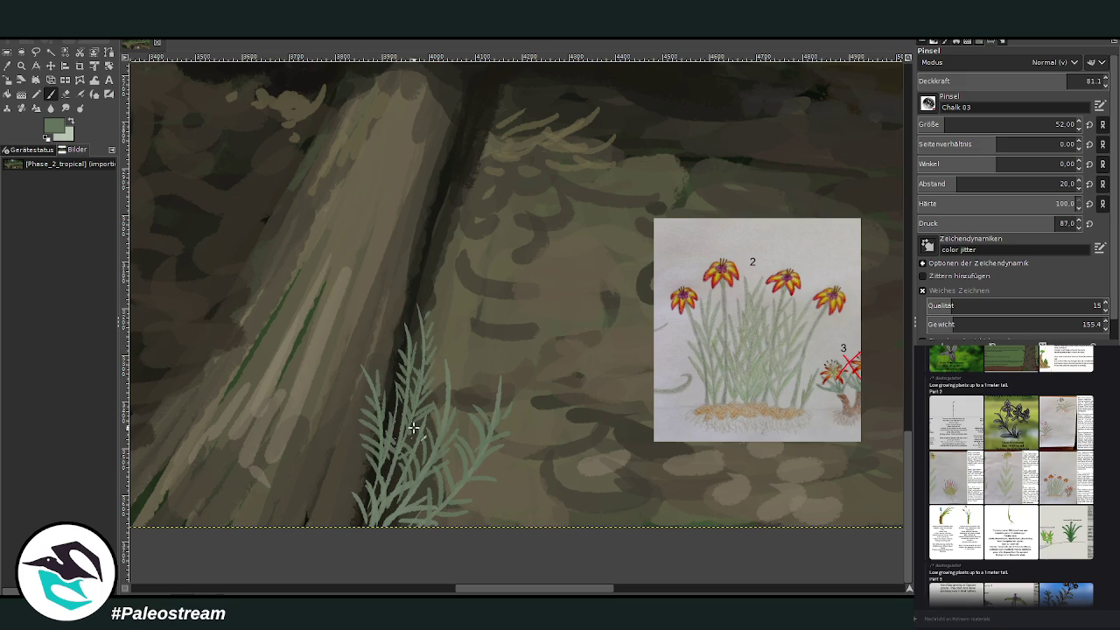
drag(367, 465, 350, 486)
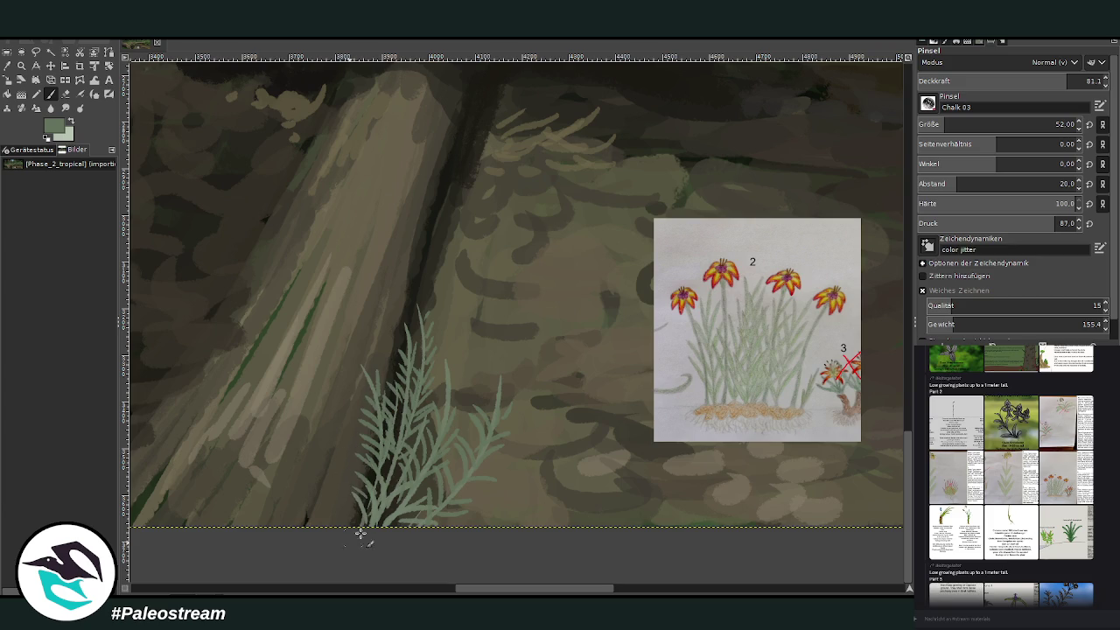
ctrl+click(885, 297)
drag(384, 517, 448, 446)
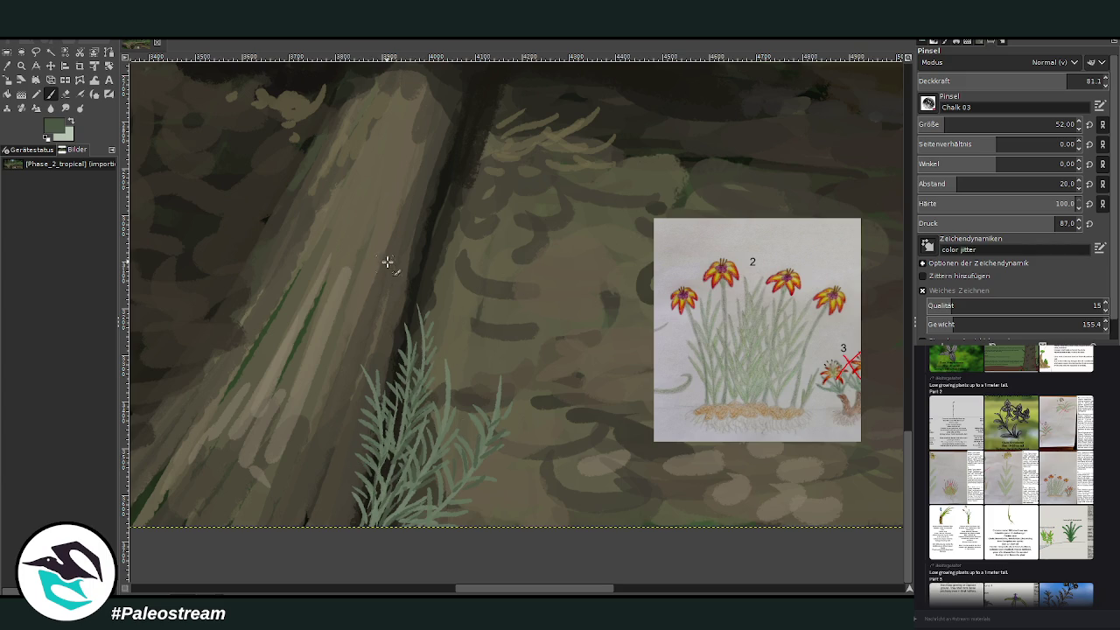
scroll(909, 505, up, 3)
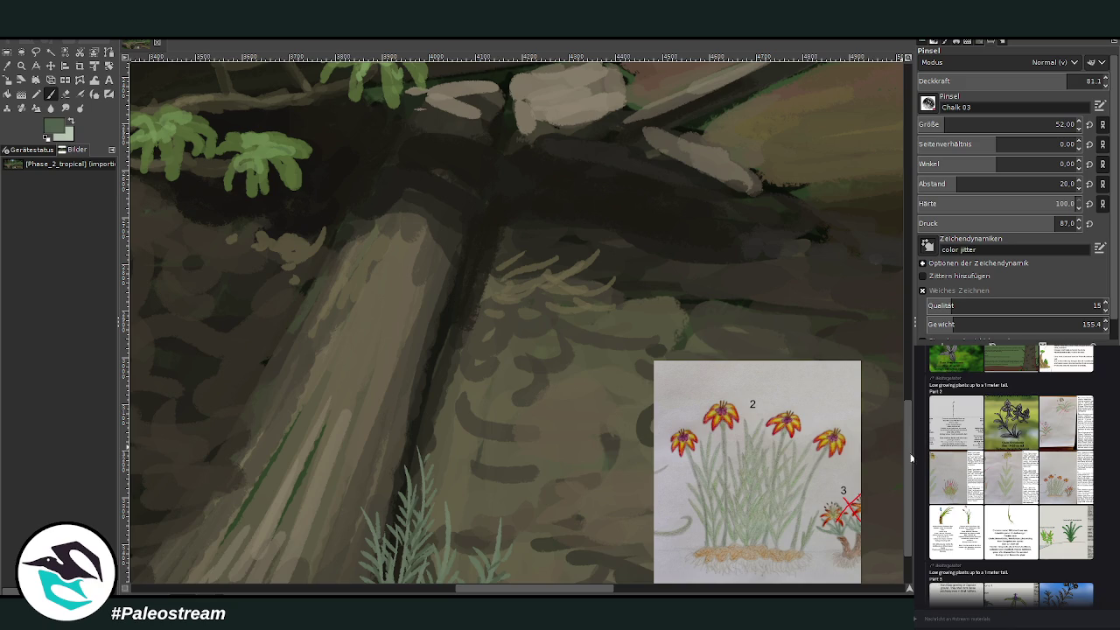
Step: Paint a feathery light-green frond where the logs meet, overlaid with darker green leaflets
mouse_move(468, 257)
mouse_down()
mouse_move(510, 182)
mouse_move(490, 248)
mouse_move(500, 132)
mouse_move(530, 200)
mouse_move(549, 140)
mouse_up()
mouse_move(491, 263)
mouse_down()
mouse_move(520, 241)
mouse_move(524, 197)
mouse_move(544, 170)
mouse_up()
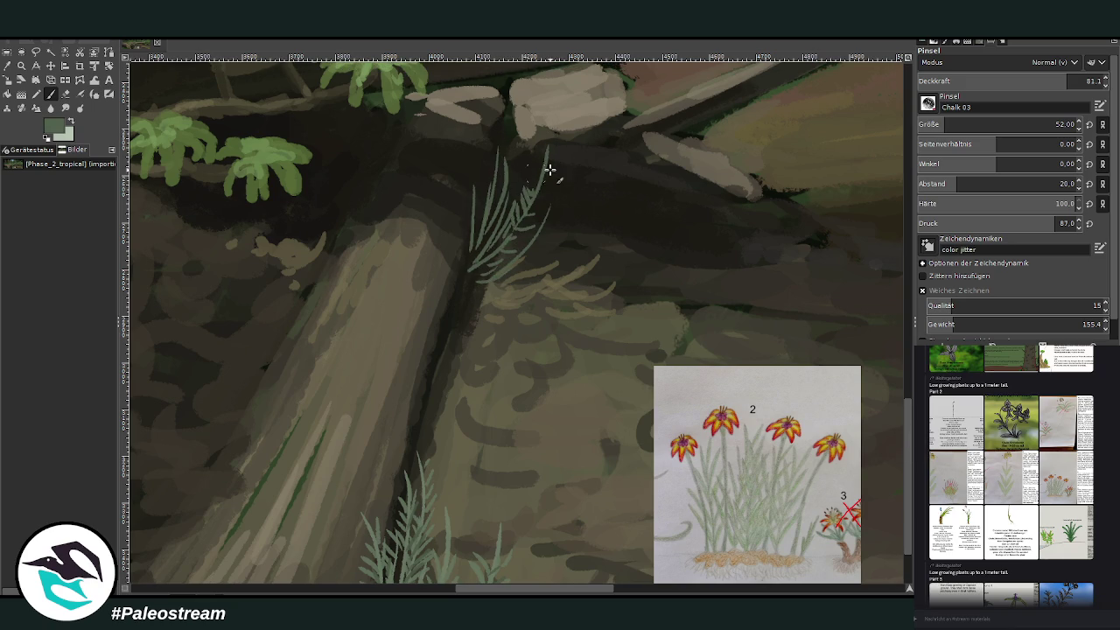
ctrl+click(879, 263)
mouse_move(505, 206)
mouse_down()
mouse_move(491, 226)
mouse_move(484, 180)
mouse_move(504, 178)
mouse_move(465, 213)
mouse_move(482, 251)
mouse_move(529, 254)
mouse_move(538, 215)
mouse_move(476, 257)
mouse_move(464, 284)
mouse_up()
ctrl+click(890, 319)
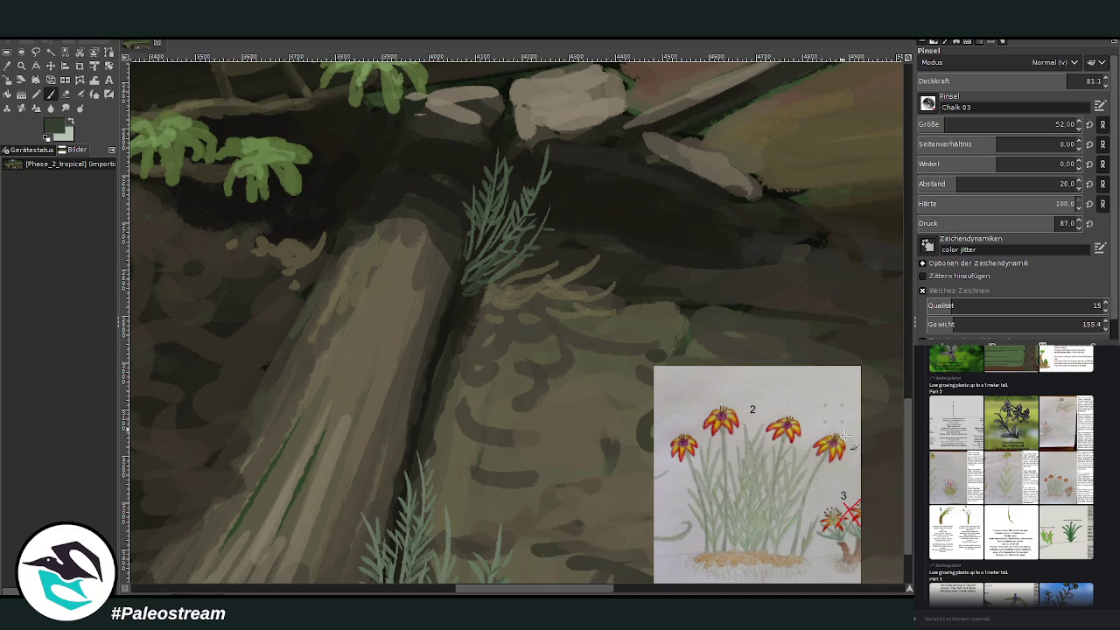
scroll(893, 570, down, 3)
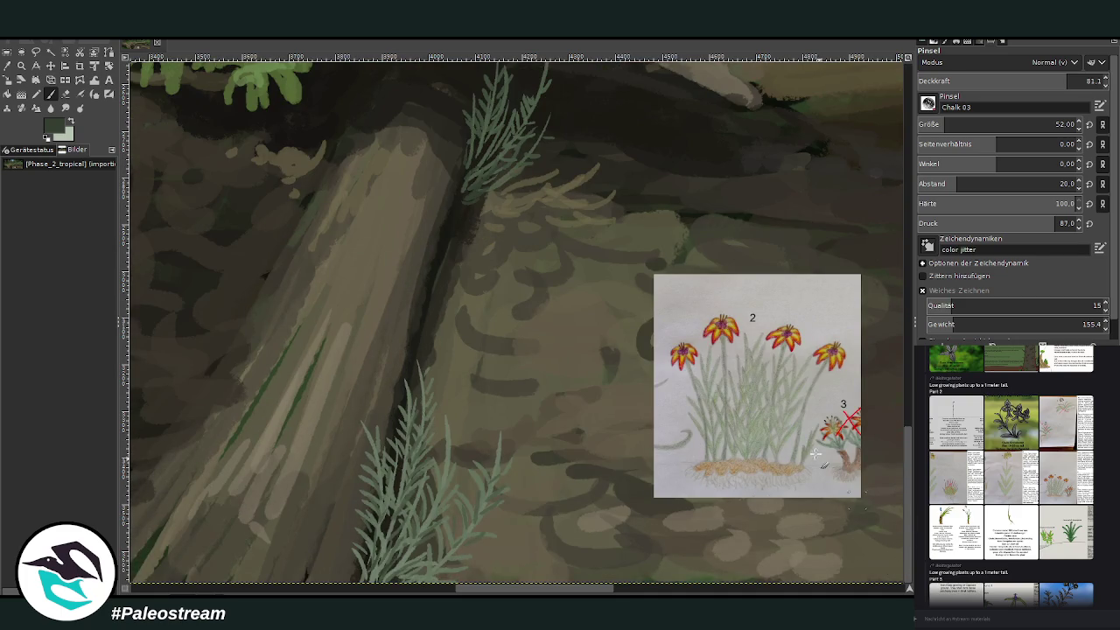
Step: Set the Paintbrush foreground colour to tan from the palette
click(51, 94)
ctrl+click(905, 252)
ctrl+click(904, 251)
ctrl+click(904, 243)
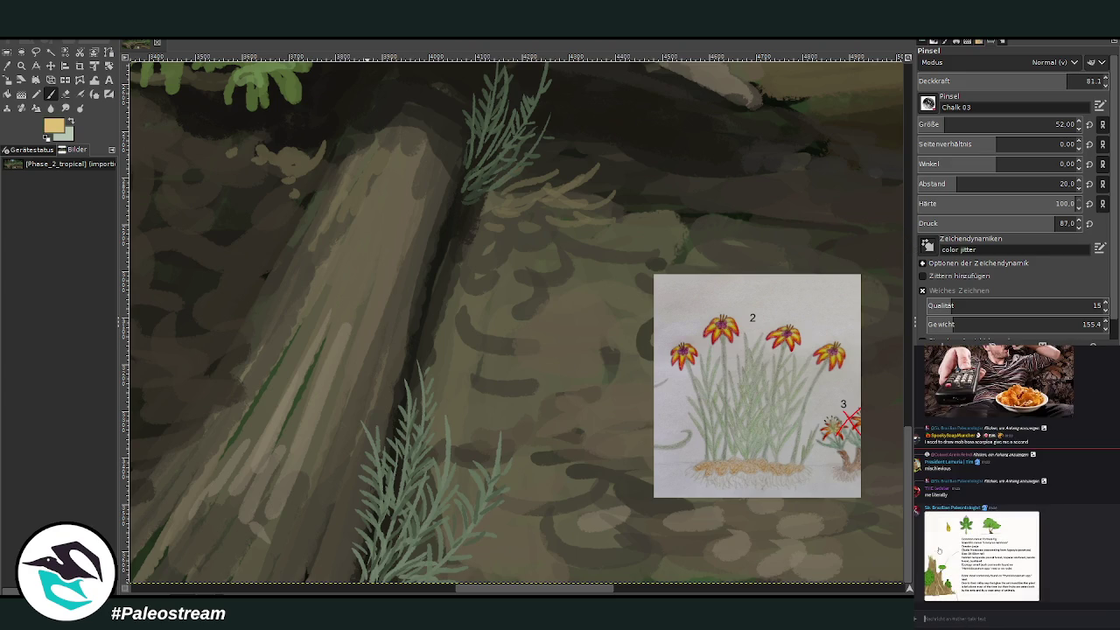
Step: Paint pale yellow star flowers on three lower grass tips and the upper frond's tip
click(938, 558)
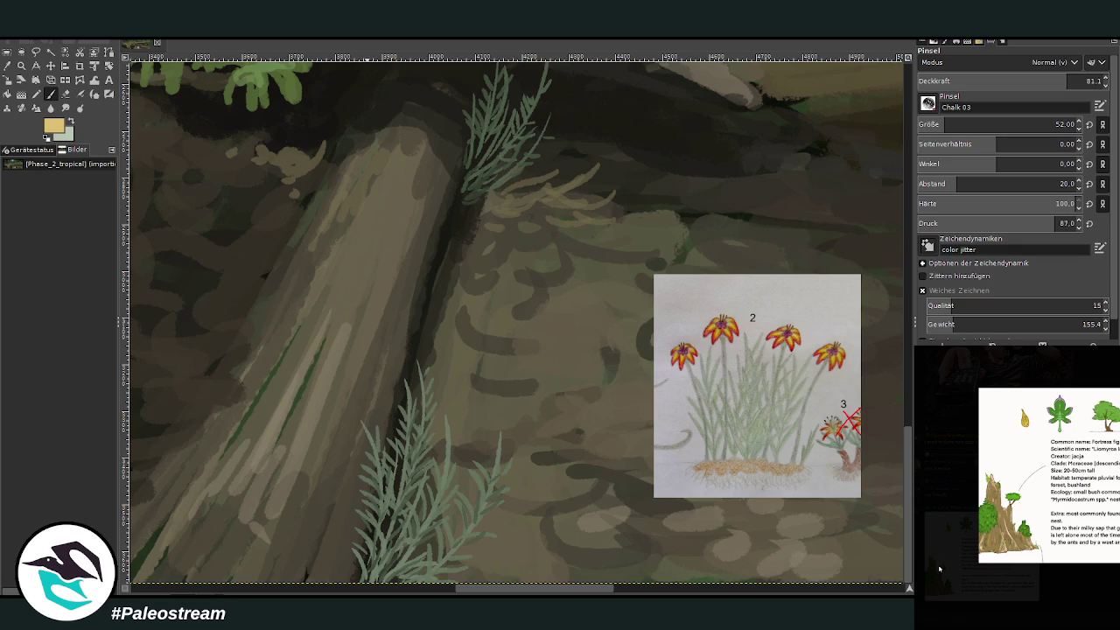
click(942, 570)
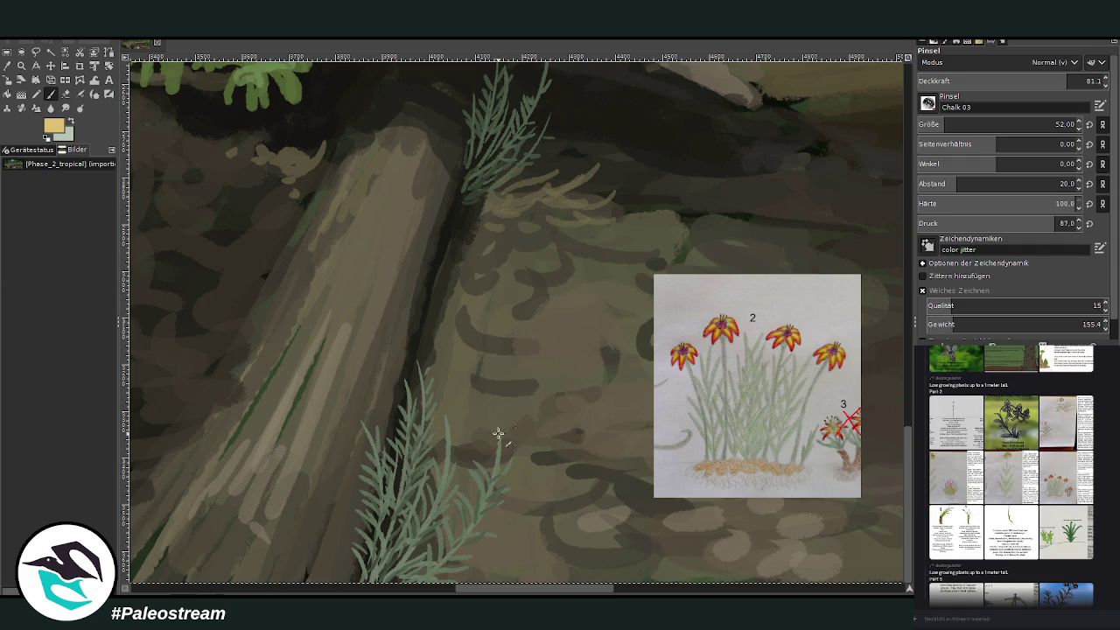
mouse_move(494, 434)
mouse_down()
mouse_move(482, 445)
mouse_move(500, 420)
mouse_move(516, 438)
mouse_move(502, 449)
mouse_move(507, 440)
mouse_up()
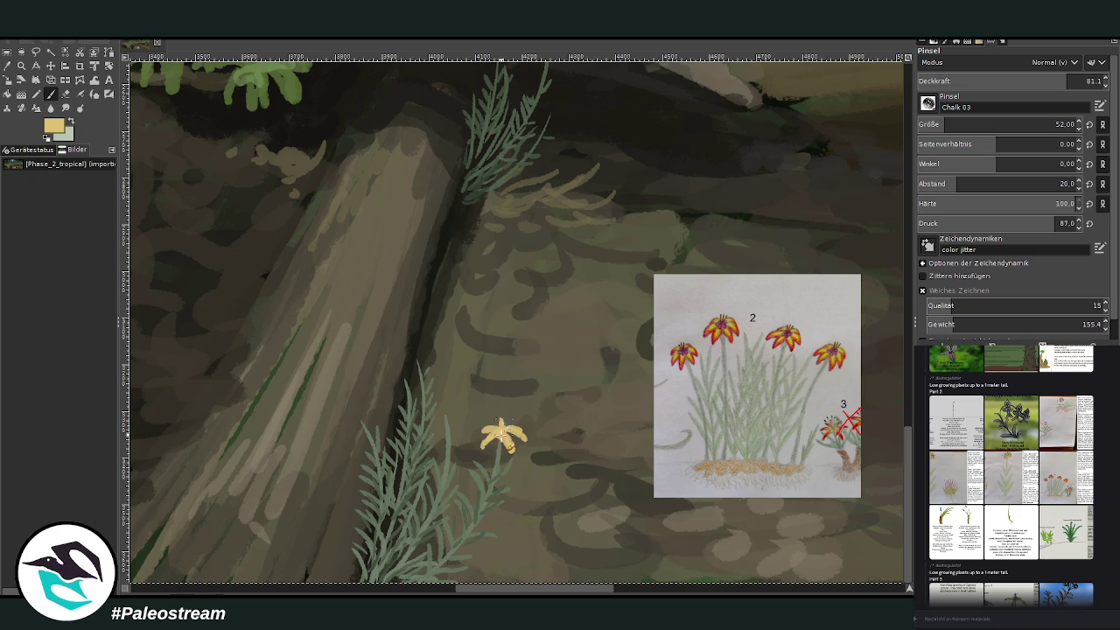
mouse_move(366, 423)
mouse_down()
mouse_move(345, 438)
mouse_move(357, 414)
mouse_move(373, 449)
mouse_move(369, 423)
mouse_up()
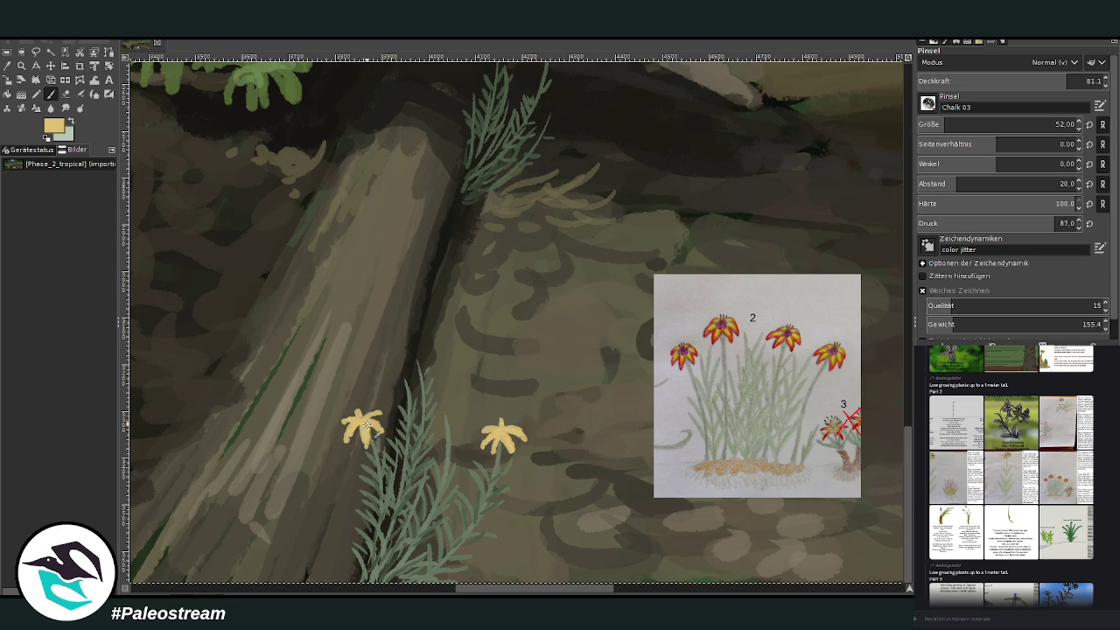
drag(398, 370, 411, 354)
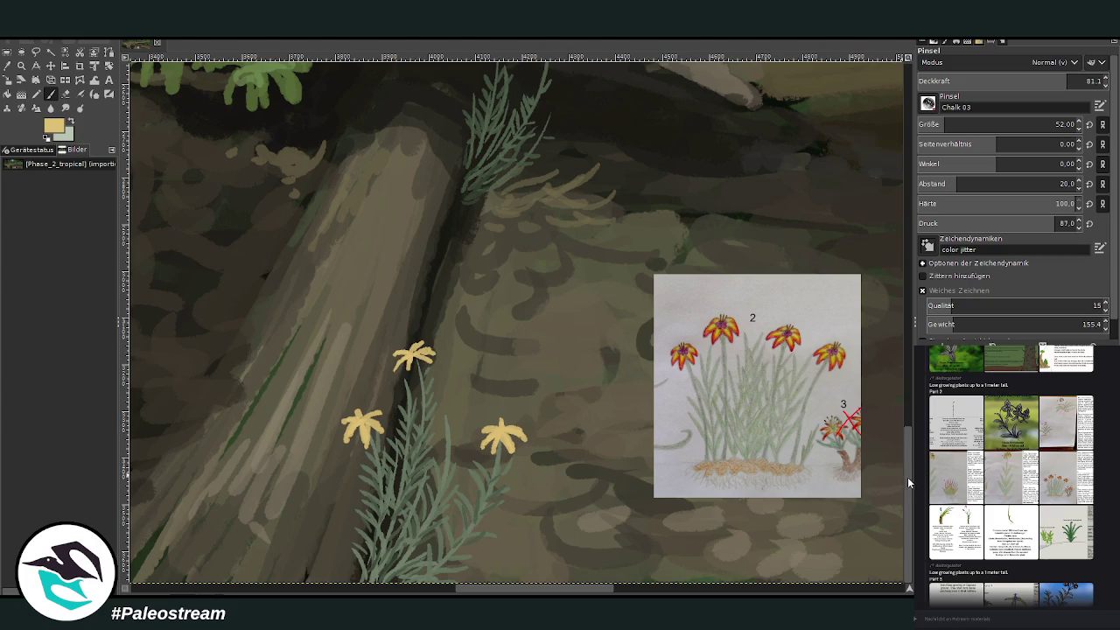
scroll(909, 482, up, 3)
scroll(1006, 124, down, 5)
mouse_move(561, 125)
mouse_down()
mouse_move(483, 140)
mouse_move(506, 145)
mouse_up()
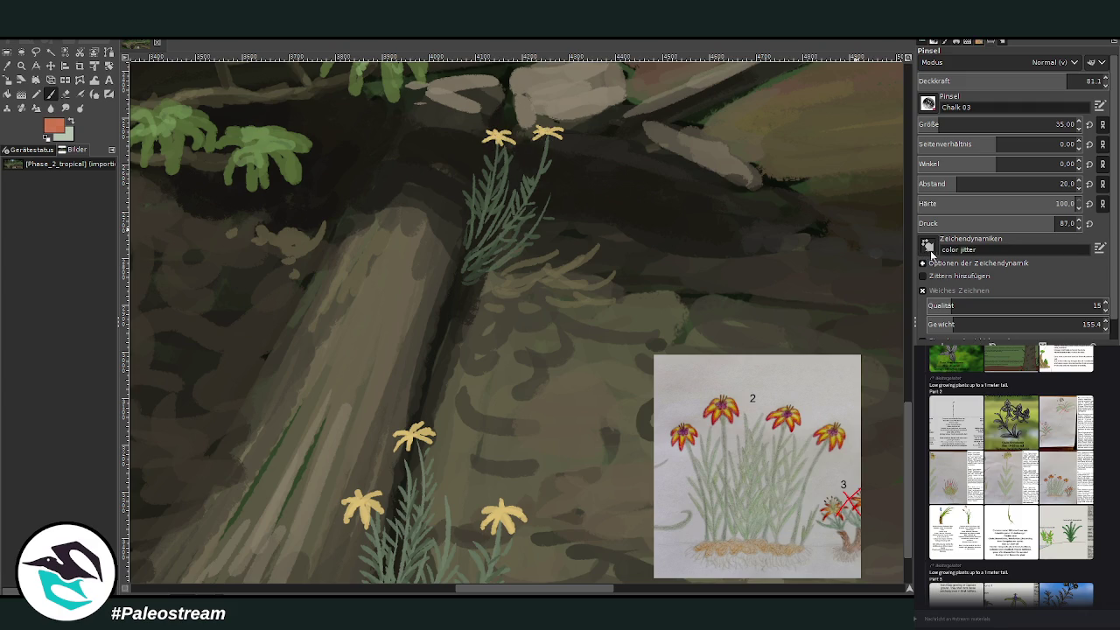
Step: Shrink the brush to 29 and edge the yellow flowers' petals with orange-red
drag(949, 125, 937, 125)
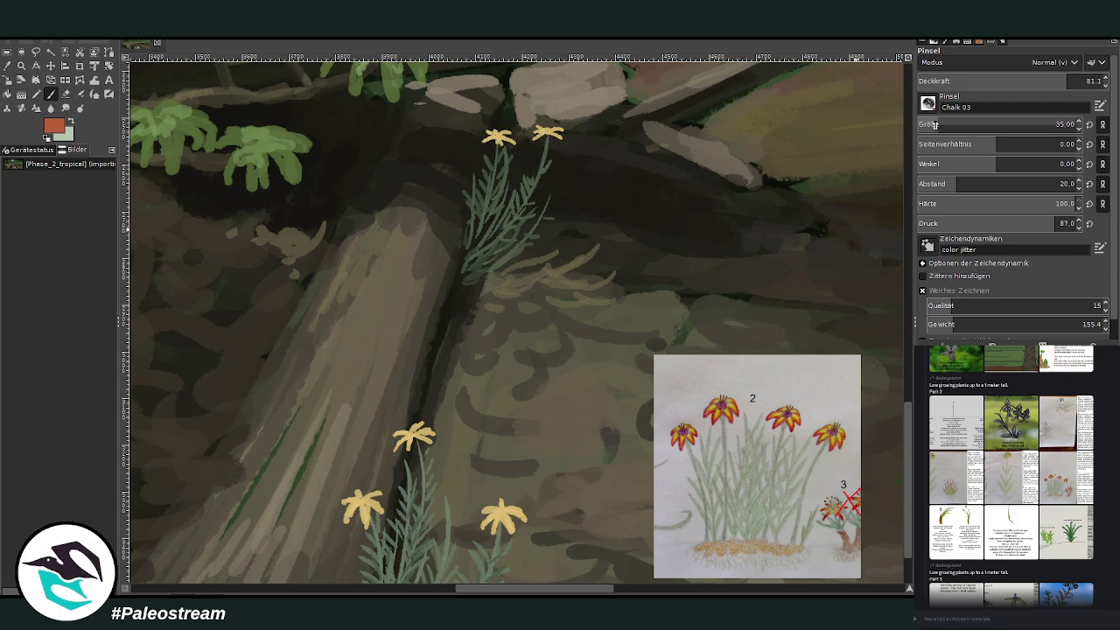
scroll(864, 433, down, 2)
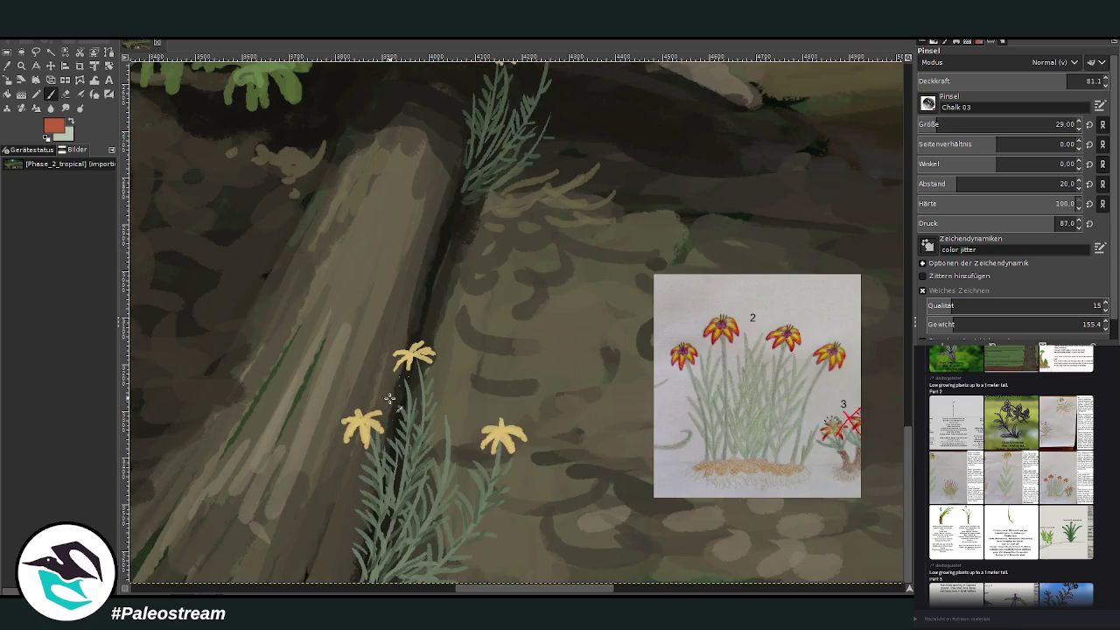
drag(365, 429, 365, 409)
mouse_move(354, 434)
mouse_down()
mouse_move(350, 444)
mouse_move(345, 416)
mouse_move(361, 420)
mouse_up()
mouse_move(491, 457)
mouse_down()
mouse_move(511, 425)
mouse_move(480, 432)
mouse_up()
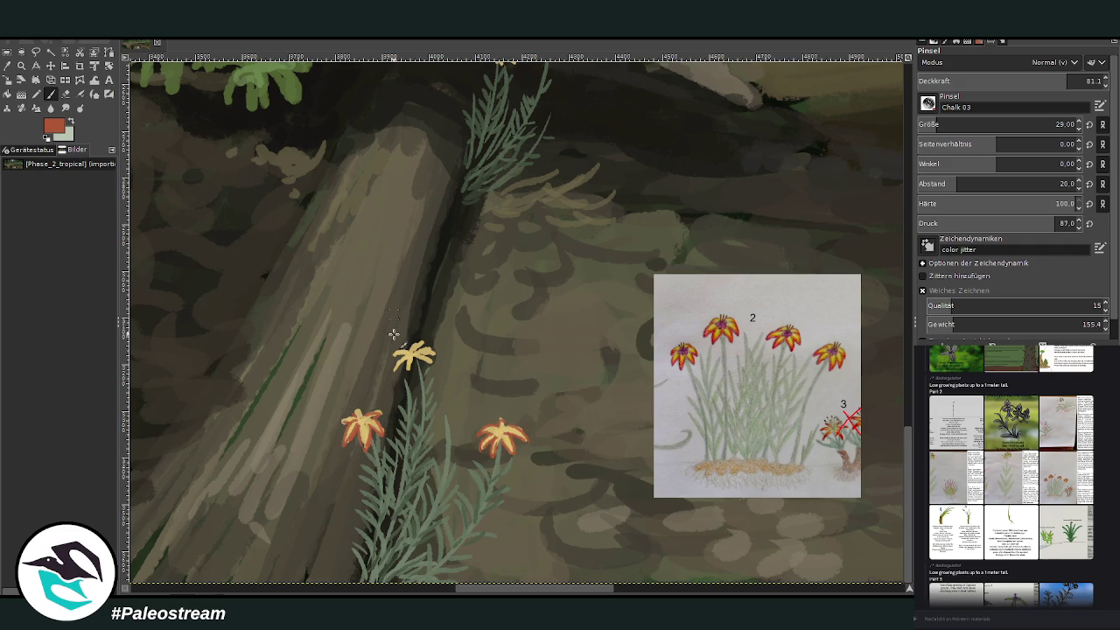
drag(395, 368, 431, 336)
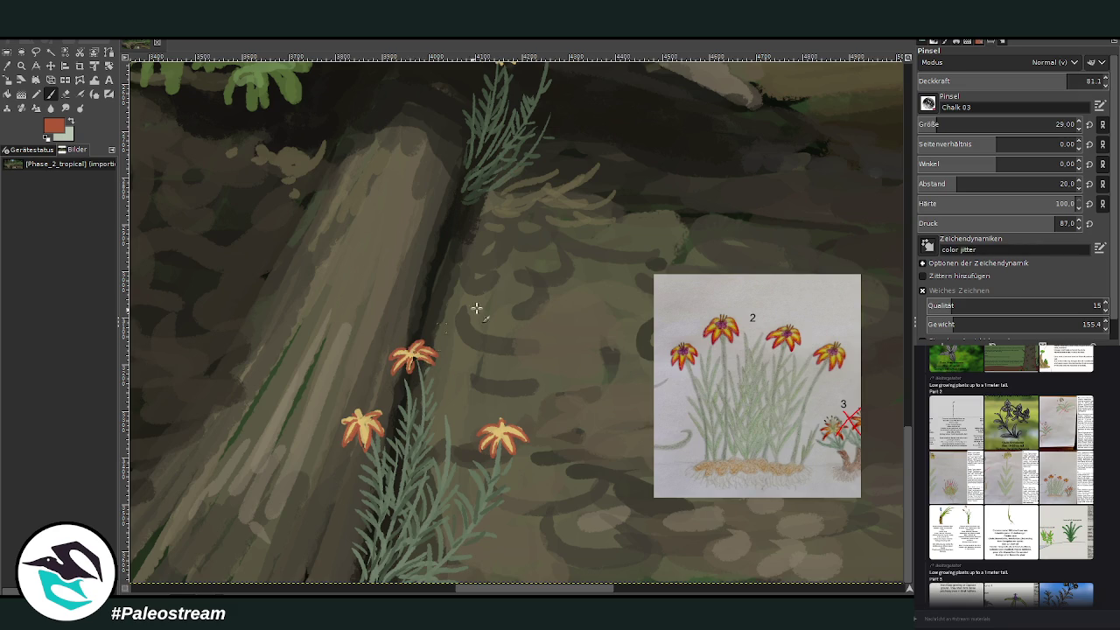
scroll(901, 416, up, 3)
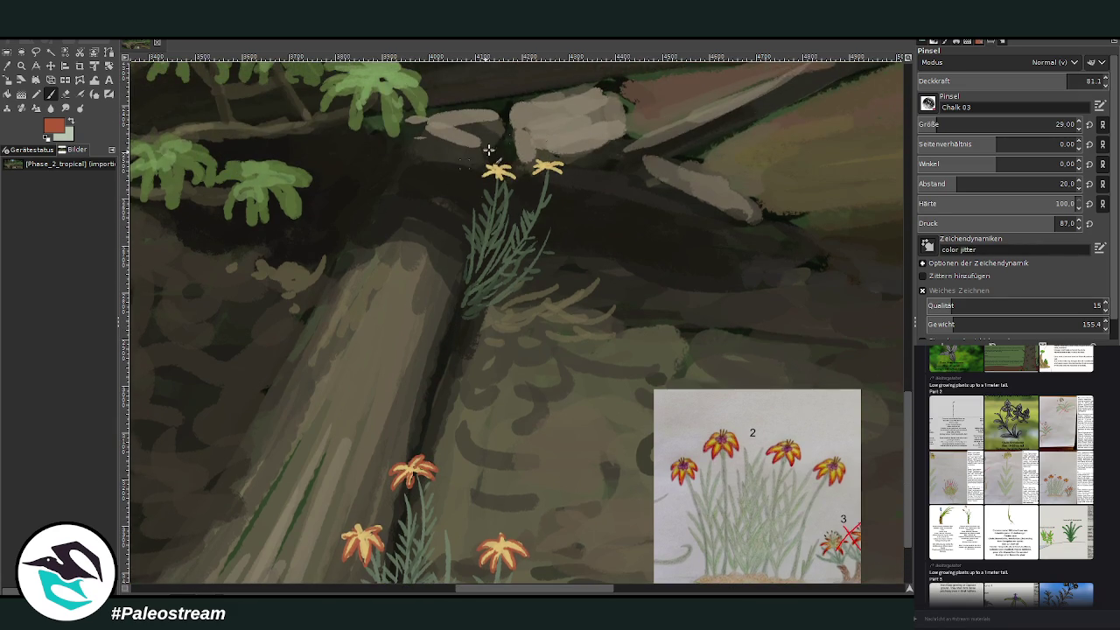
drag(500, 176, 509, 176)
Step: Paint grey-green grass blades beneath the flowers and dot a purple centre in the right flower
ctrl+click(856, 141)
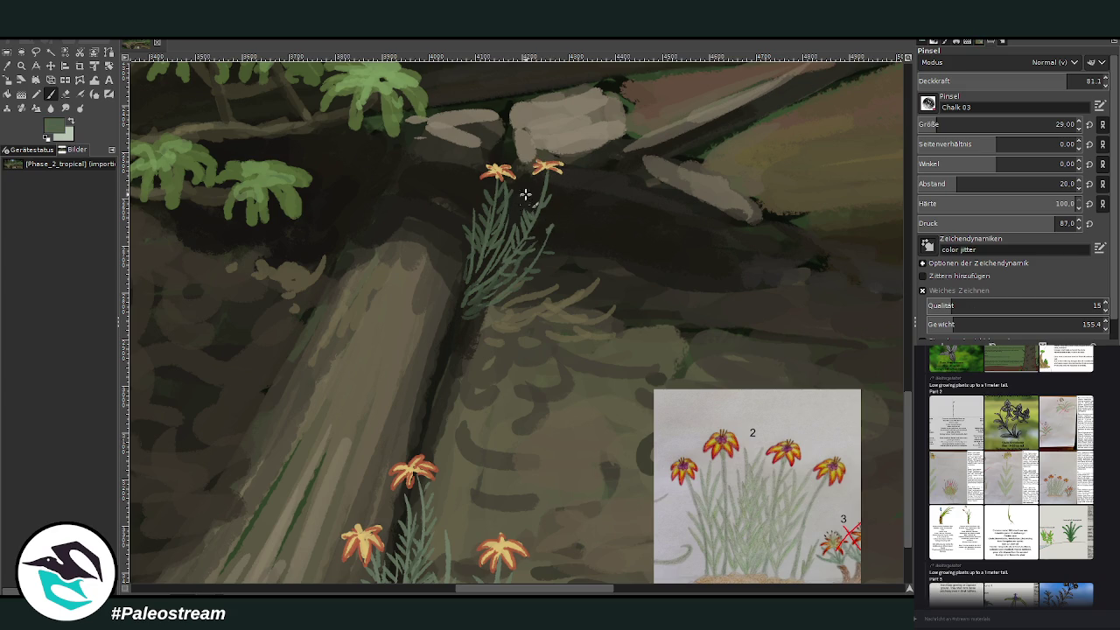
scroll(605, 295, down, 3)
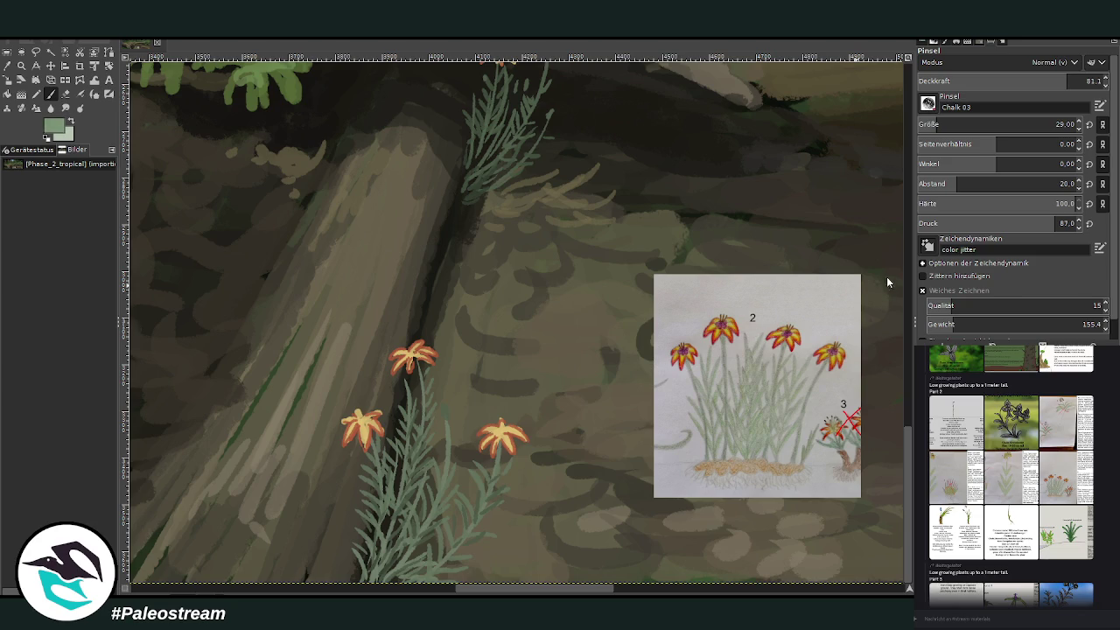
drag(446, 438, 444, 412)
drag(404, 378, 406, 397)
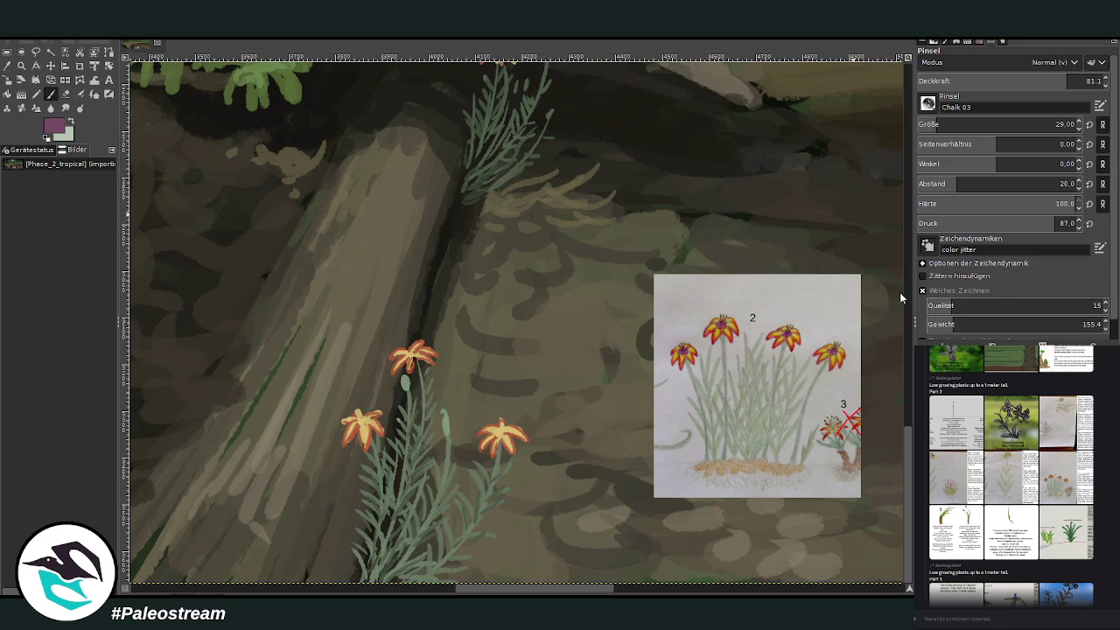
click(498, 429)
Step: Dab purple centres into the top and right flowers
click(410, 352)
scroll(548, 80, up, 2)
scroll(547, 80, up, 1)
click(547, 175)
scroll(512, 200, down, 3)
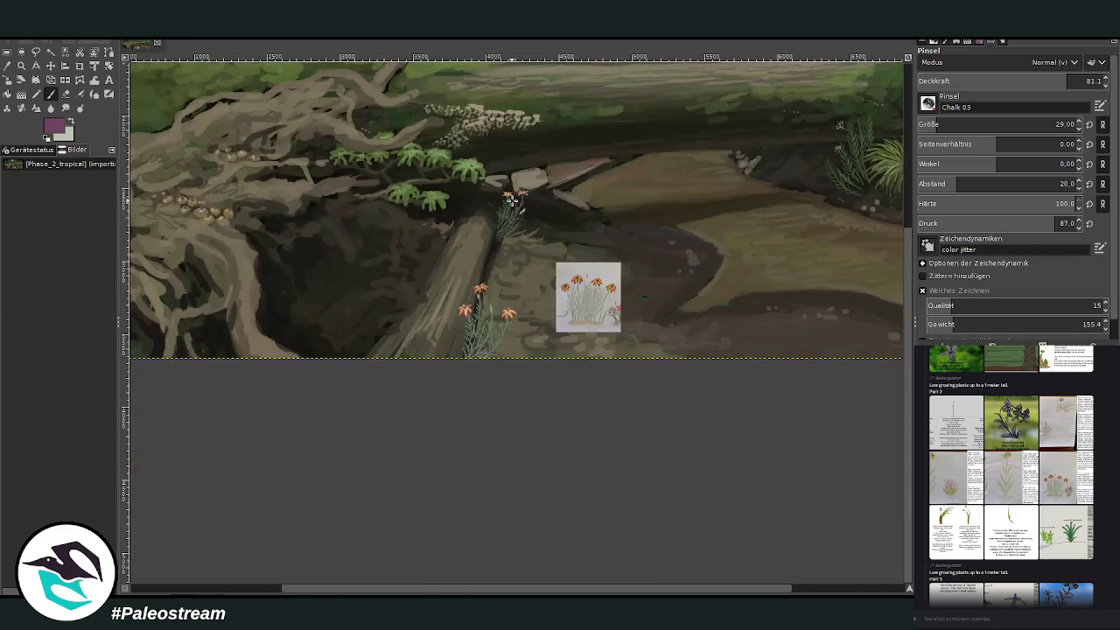
Step: Zoom in on the log, sample its greyish-brown and paint light grain streaks along the lower log
key(z)
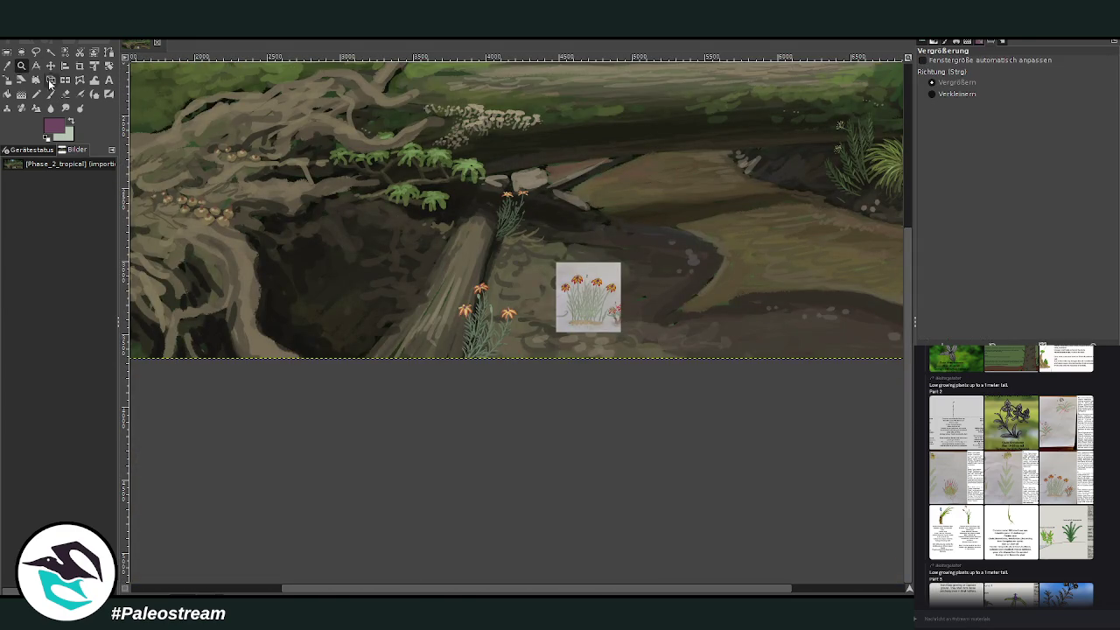
drag(297, 105, 519, 333)
key(o)
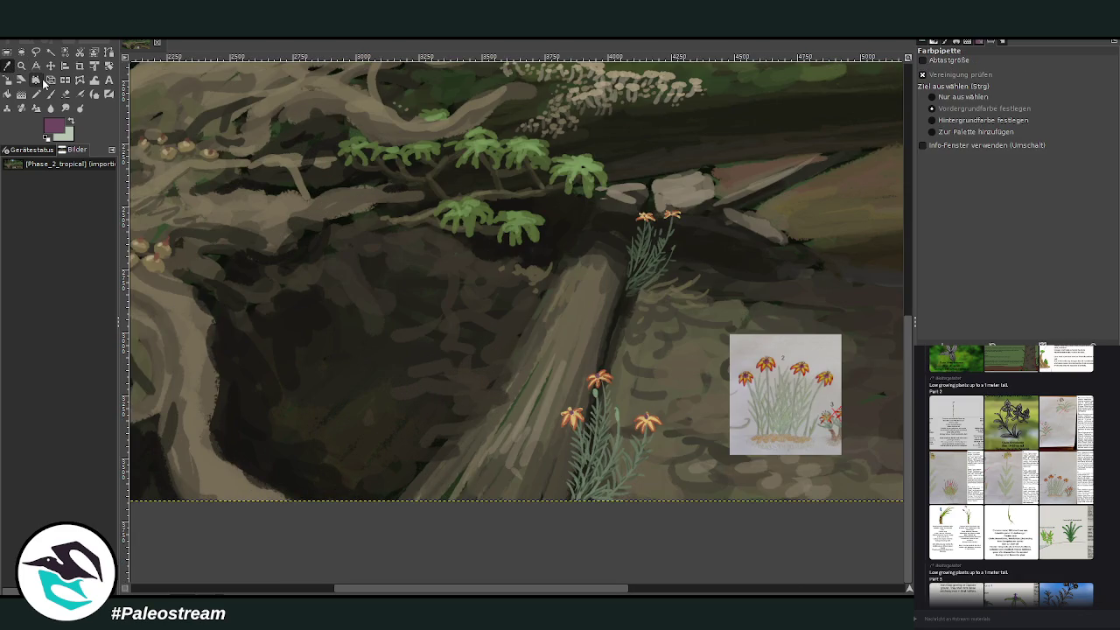
click(554, 385)
key(p)
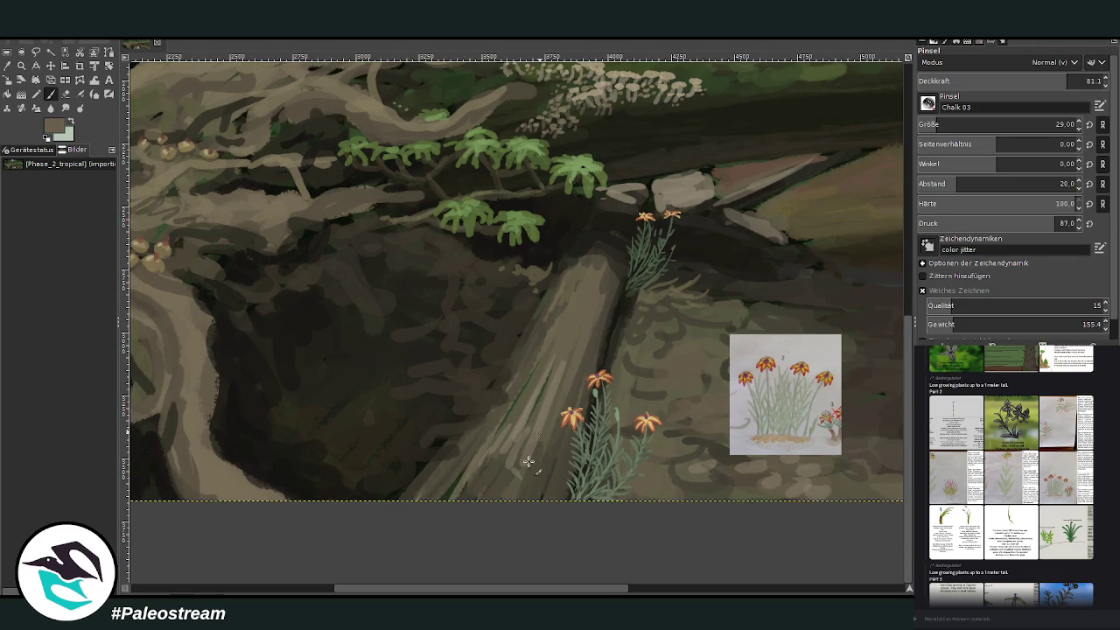
drag(502, 478, 472, 461)
drag(495, 416, 542, 377)
mouse_move(518, 499)
mouse_down()
mouse_move(535, 444)
mouse_move(535, 463)
mouse_up()
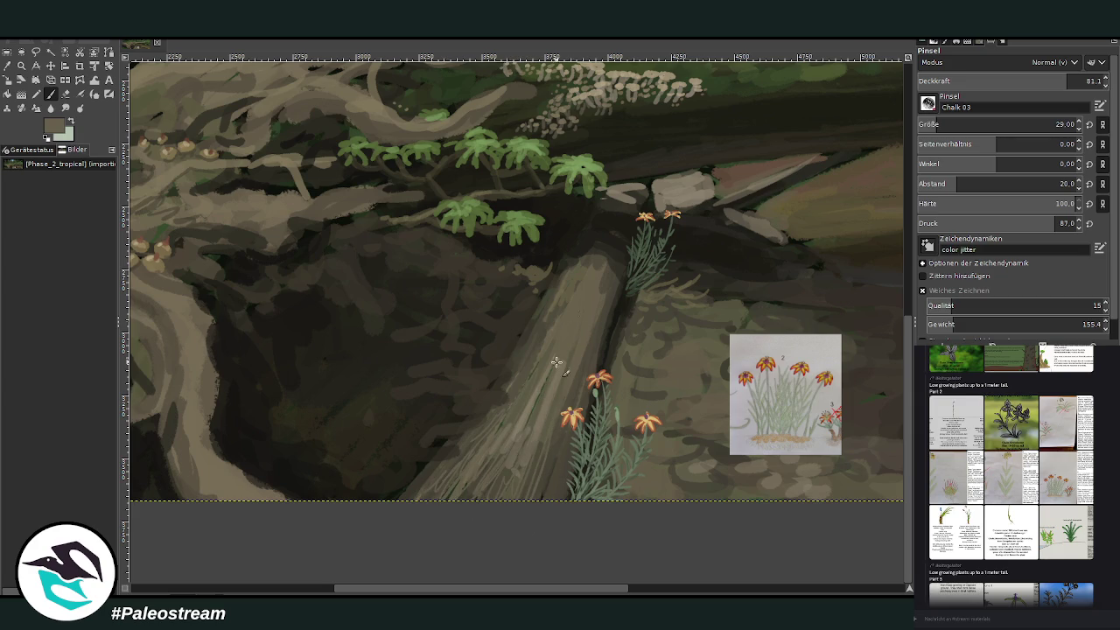
Step: Paint a dark knot on the lower log with a darker colour at brush size 82
ctrl+click(888, 308)
drag(980, 125, 1054, 124)
click(1085, 80)
mouse_move(495, 460)
mouse_down()
mouse_move(492, 475)
mouse_move(507, 461)
mouse_up()
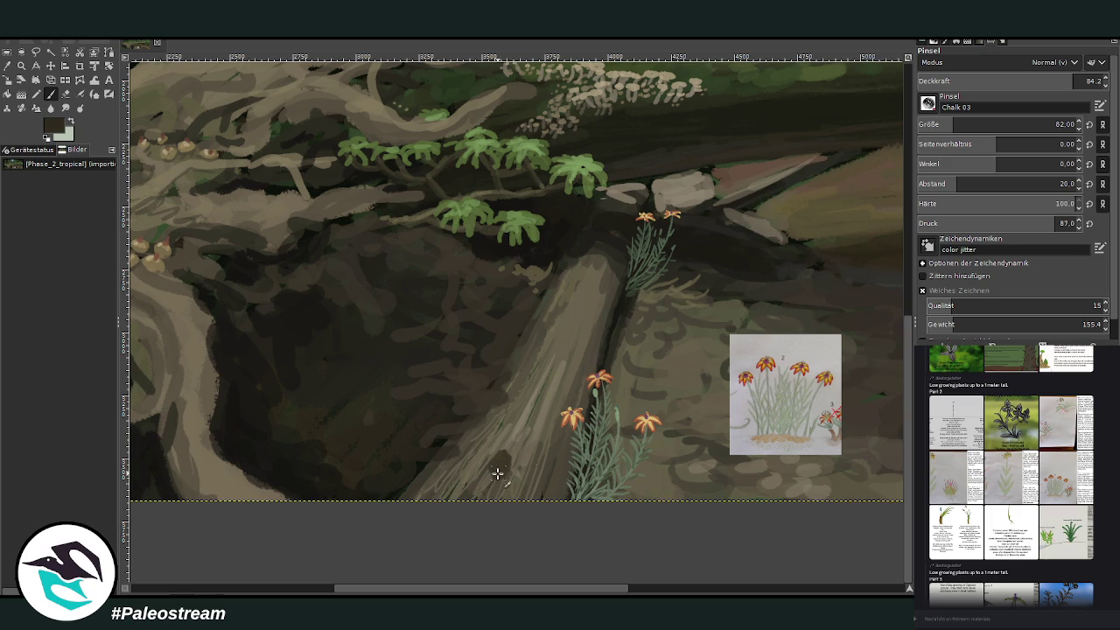
mouse_move(499, 467)
mouse_down()
mouse_move(506, 456)
mouse_move(486, 472)
mouse_move(512, 490)
mouse_up()
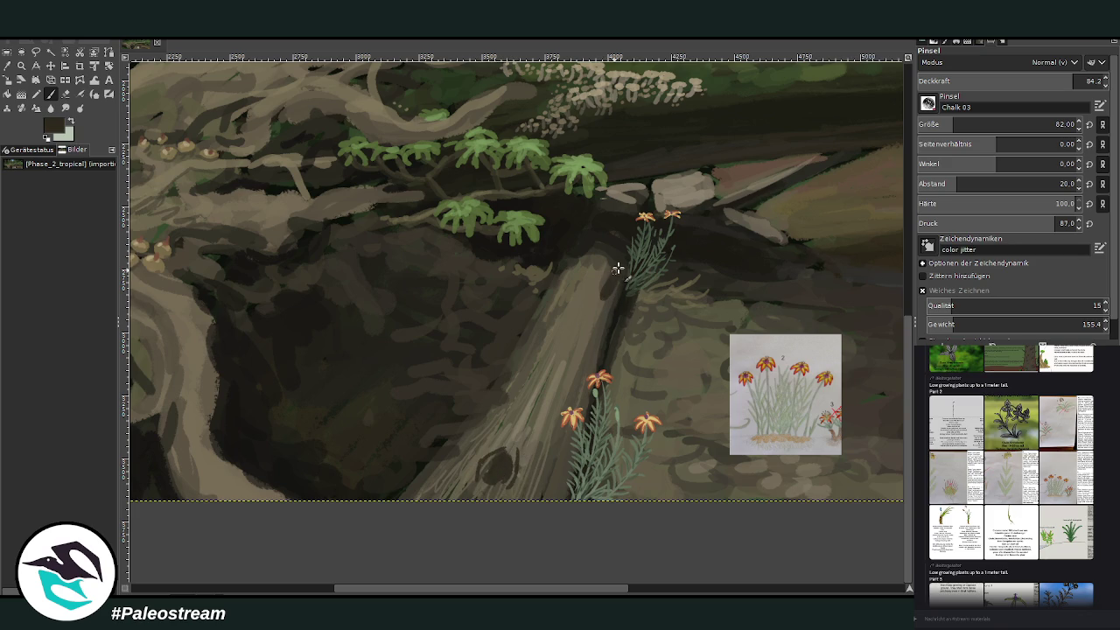
Step: At brush size 33, add fine light hatching curves over the dark hollow
click(946, 125)
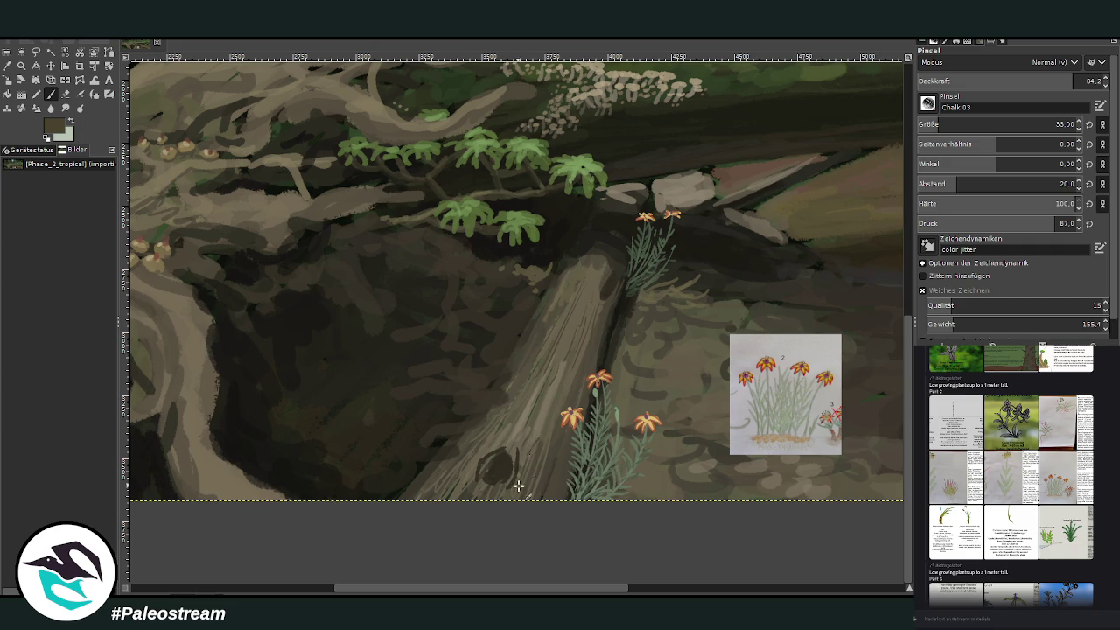
drag(433, 423, 362, 485)
mouse_move(492, 405)
mouse_down()
mouse_move(433, 438)
mouse_move(407, 470)
mouse_up()
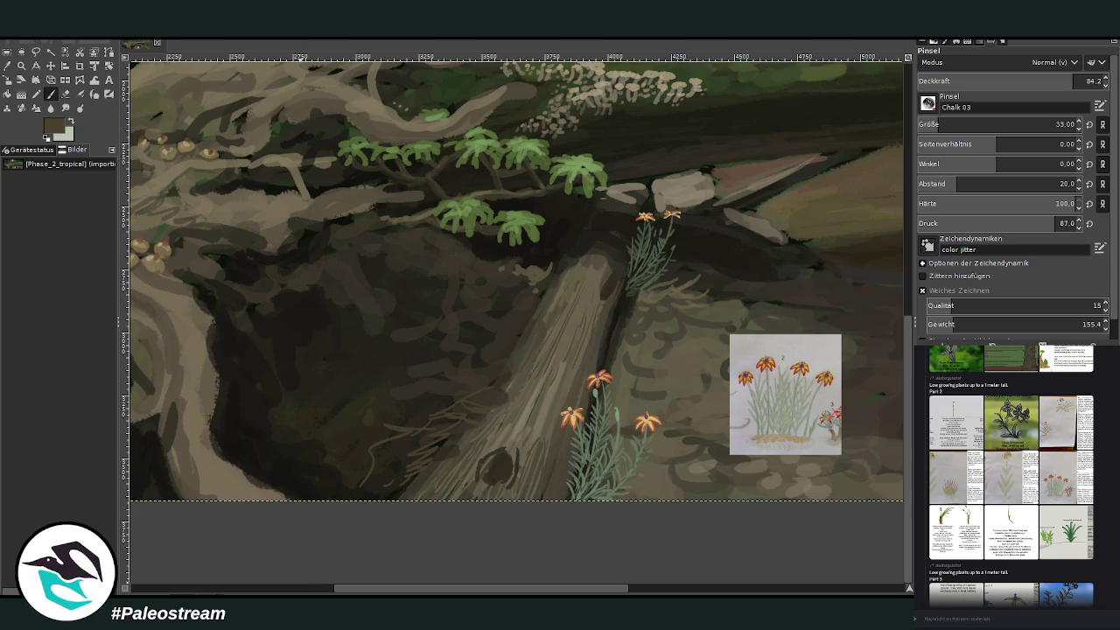
Step: Zoom out to frame the whole painting, then paste in the Vitales climbing-plant card
key(shift+c)
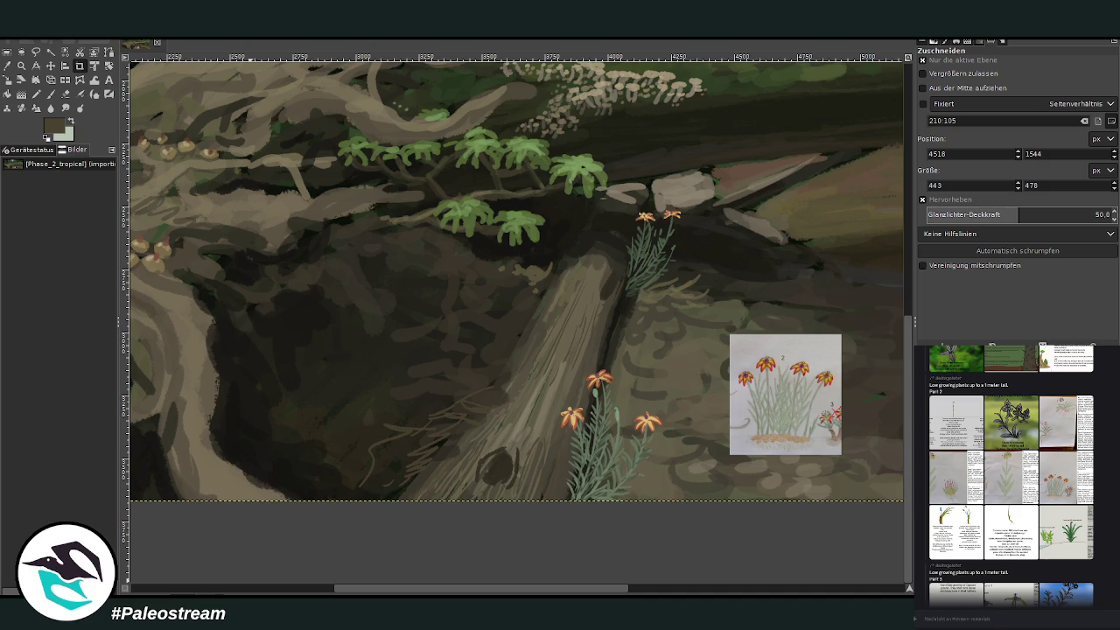
click(21, 66)
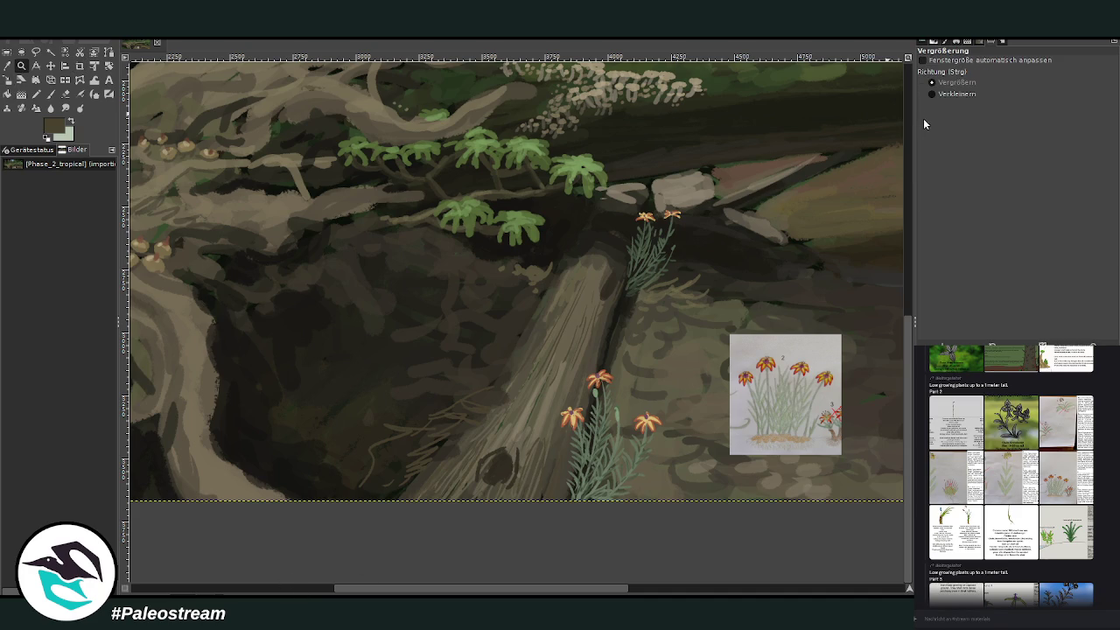
click(348, 395)
click(350, 394)
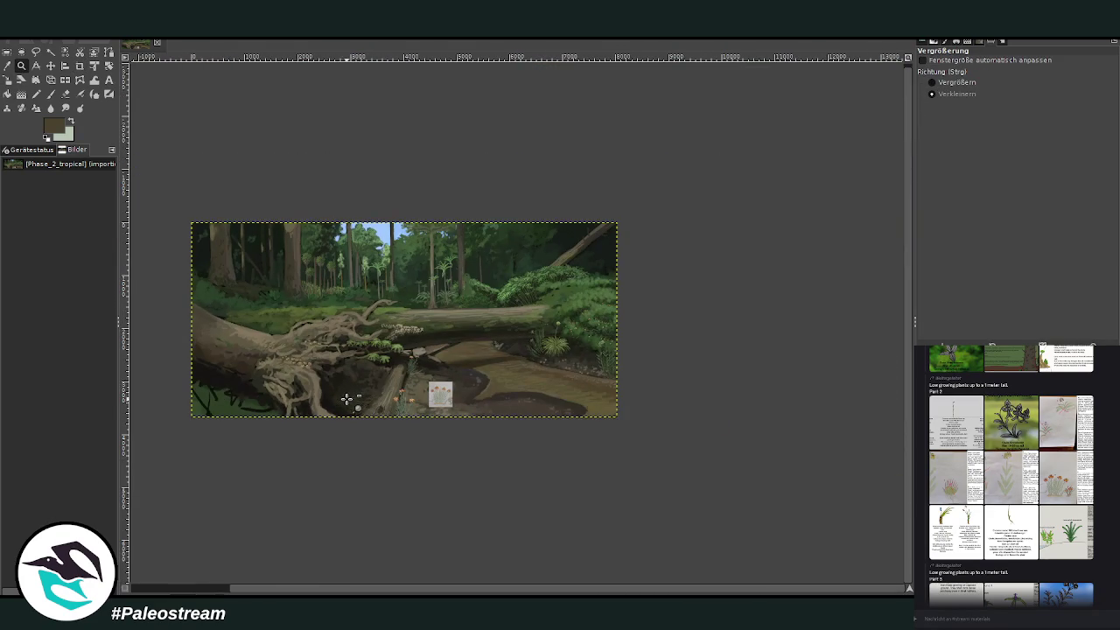
click(932, 82)
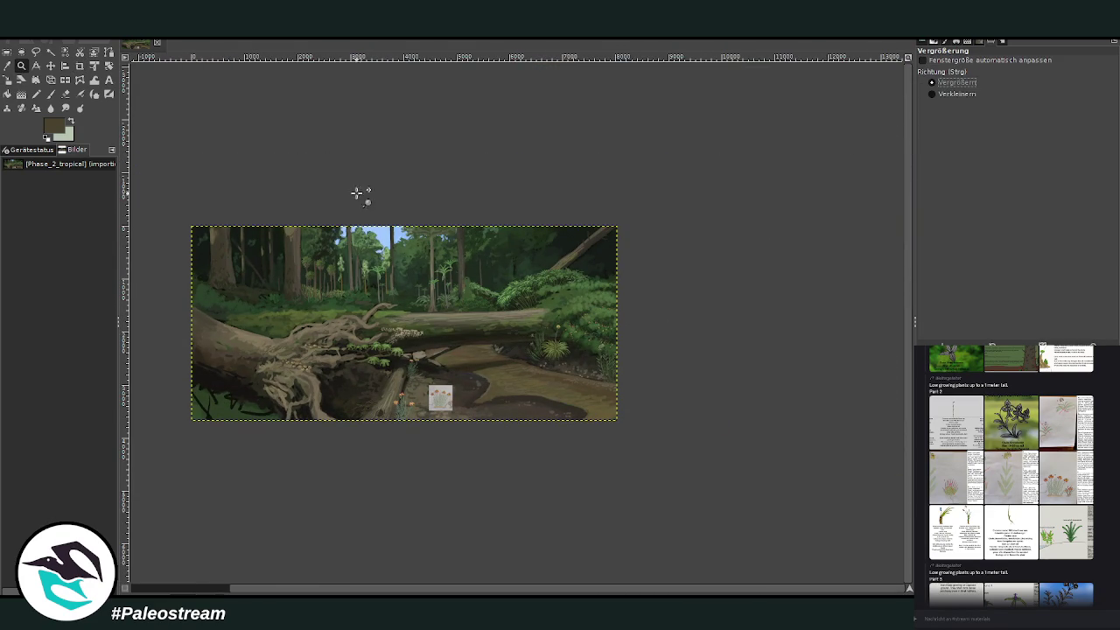
drag(189, 208, 623, 430)
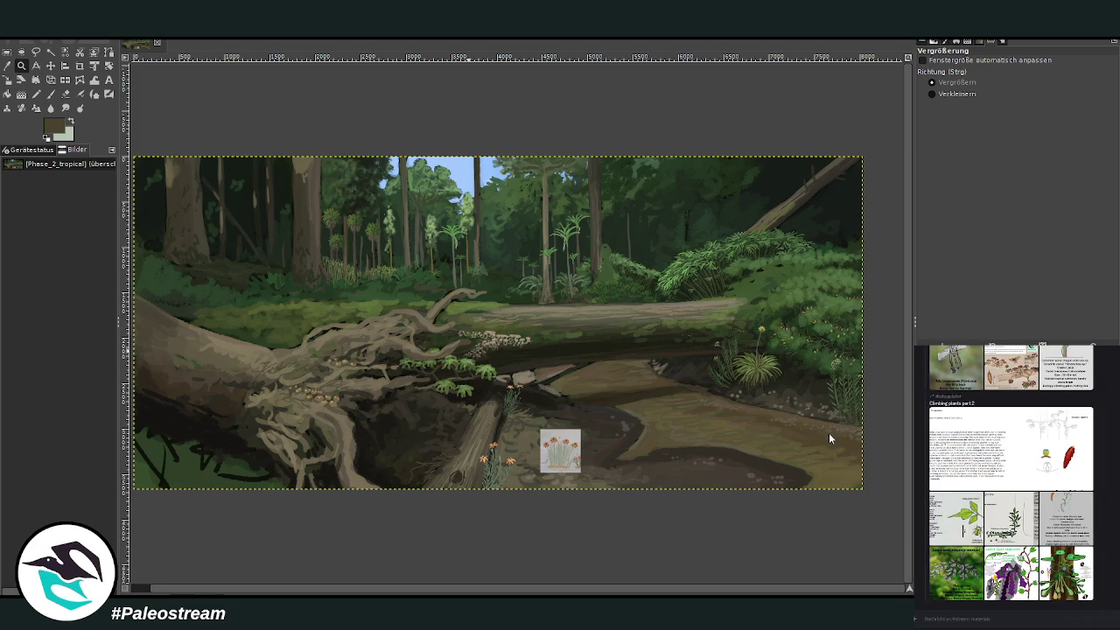
key(ctrl+v)
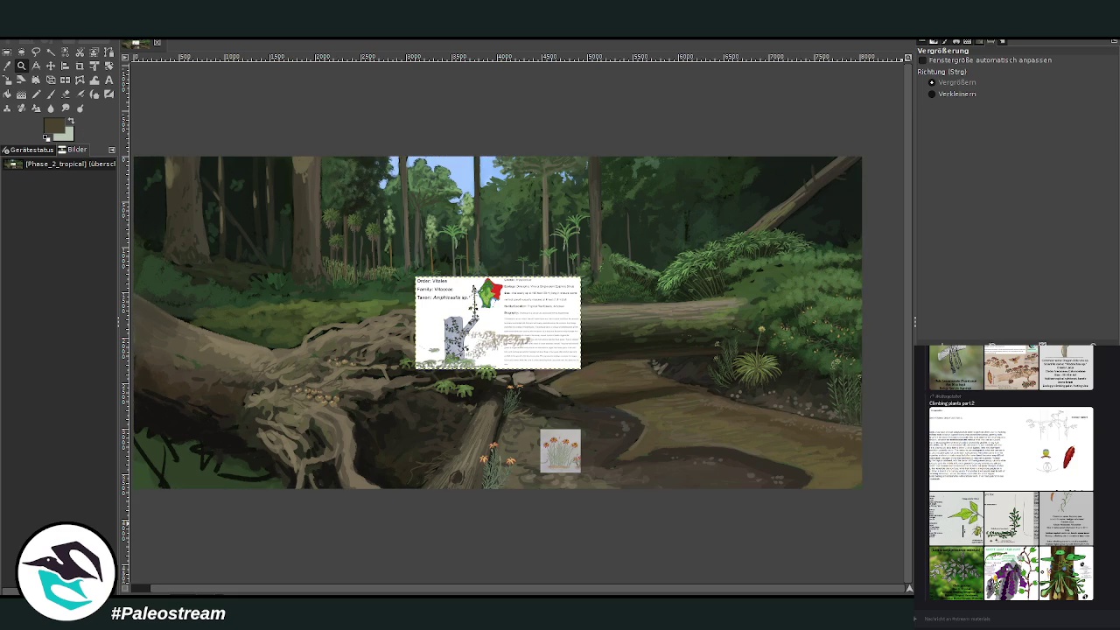
Step: Drag the Vitales card to the upper right and zoom in on that forest area
key(m)
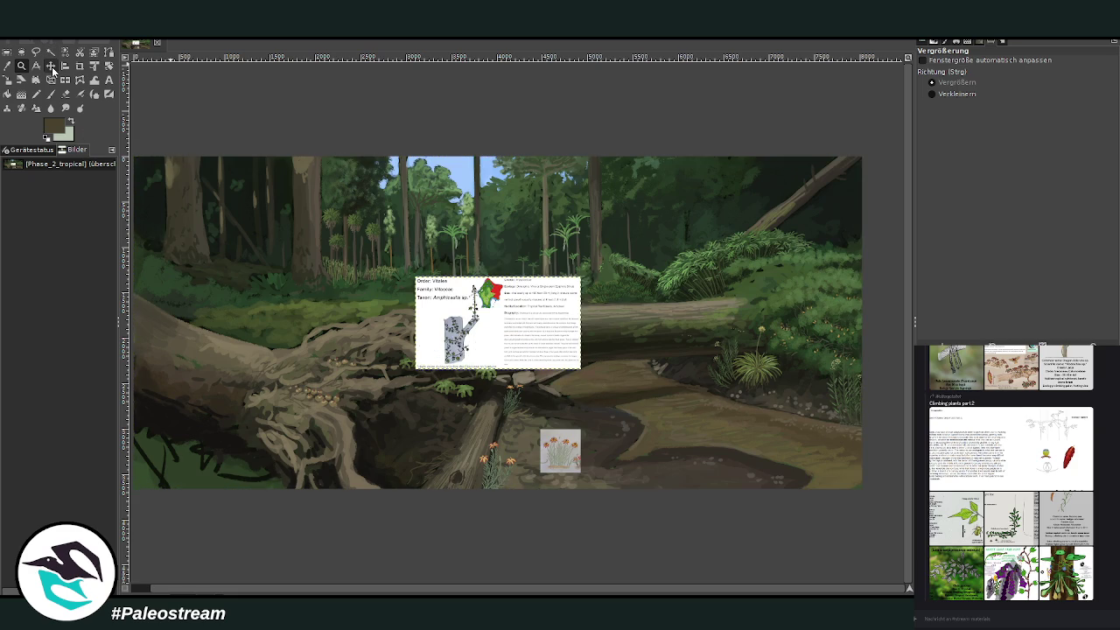
drag(494, 324, 697, 257)
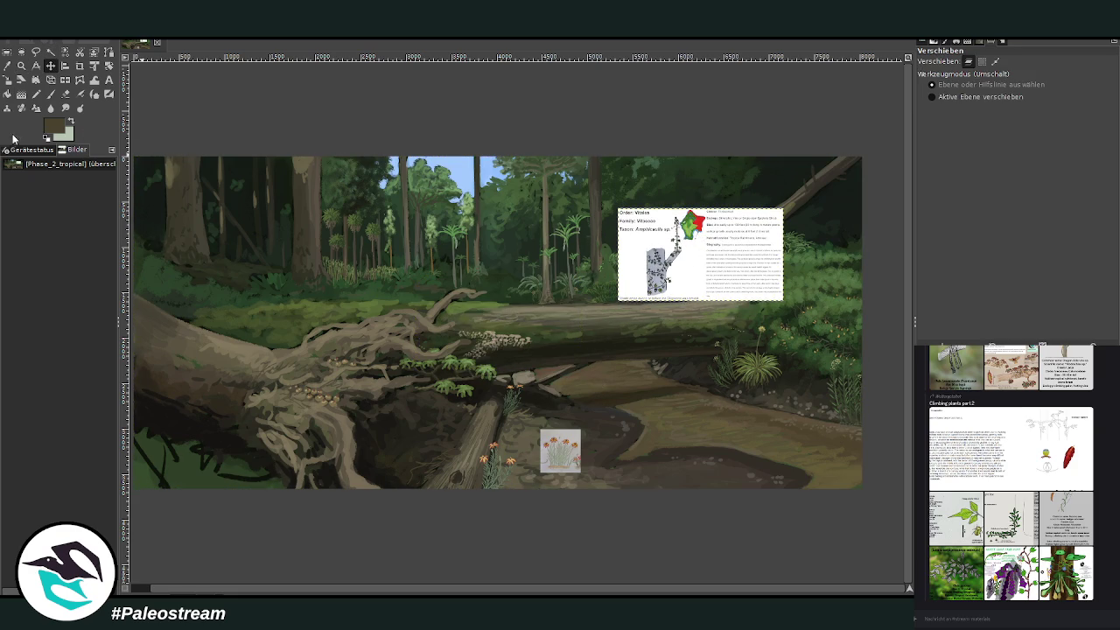
key(z)
drag(506, 179, 693, 303)
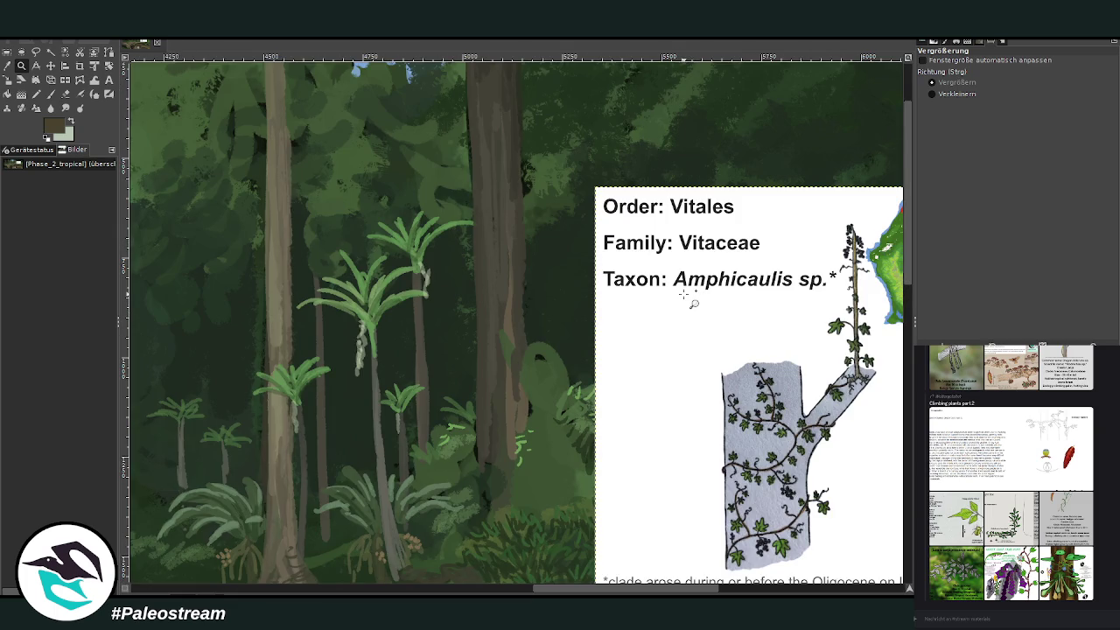
Step: Sample a forest green and set up the Vegetation 01 brush at size 43
key(p)
key(o)
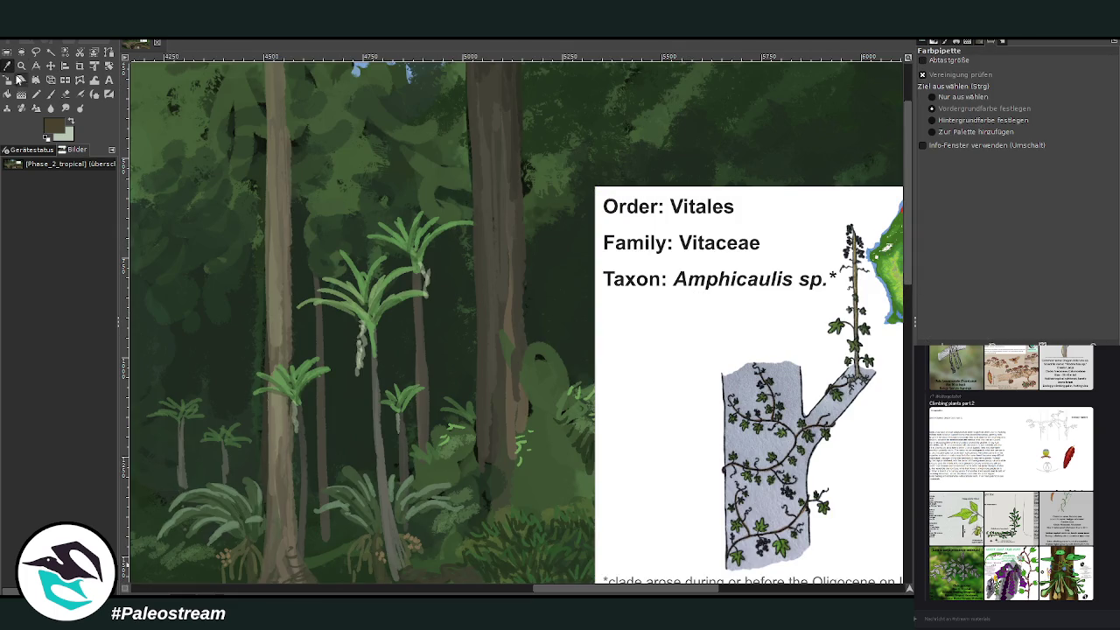
click(540, 440)
key(p)
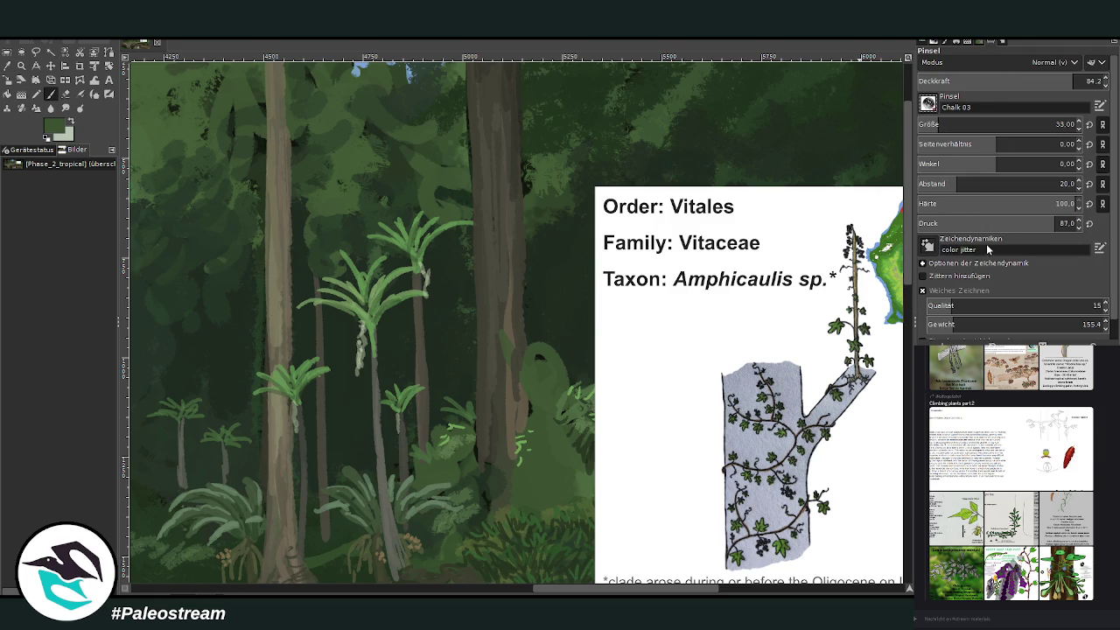
key(period)
click(945, 123)
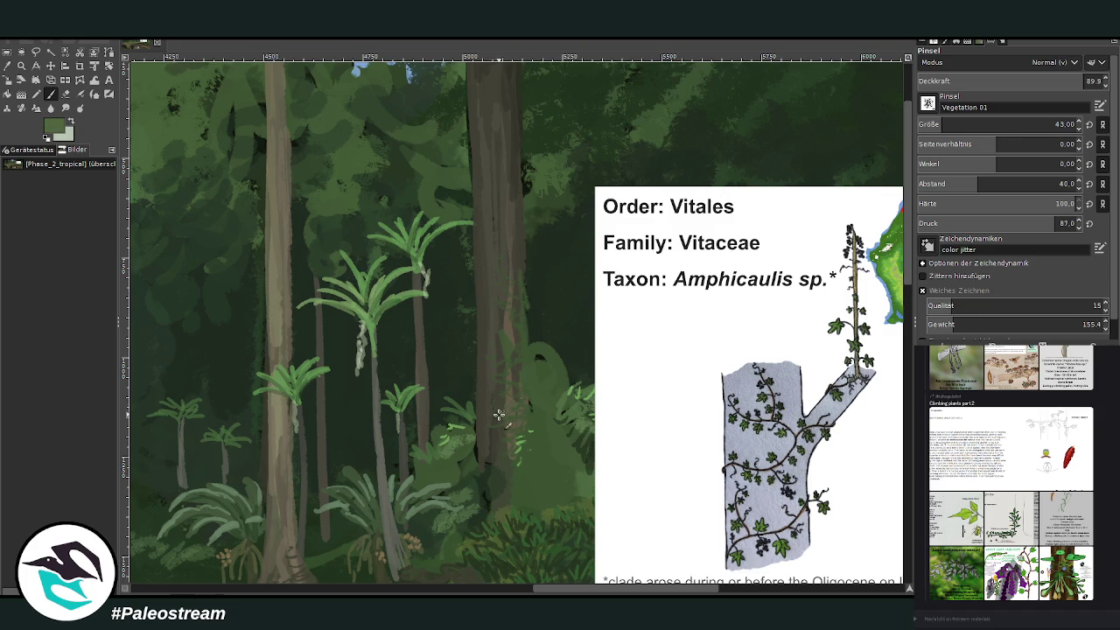
Step: Paint reddish and light-green vine foliage up the trunk, then take a darker green at size 57
mouse_move(520, 392)
mouse_down()
mouse_move(487, 337)
mouse_move(522, 307)
mouse_move(510, 290)
mouse_move(525, 311)
mouse_up()
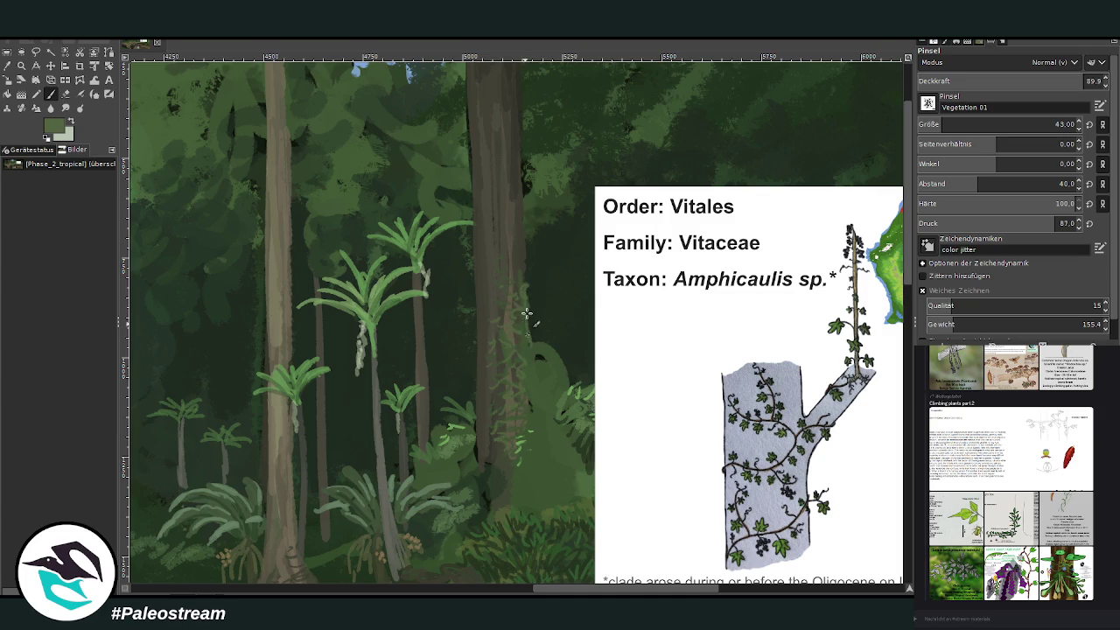
mouse_move(536, 351)
mouse_down()
mouse_move(554, 371)
mouse_move(532, 361)
mouse_move(544, 381)
mouse_move(533, 407)
mouse_up()
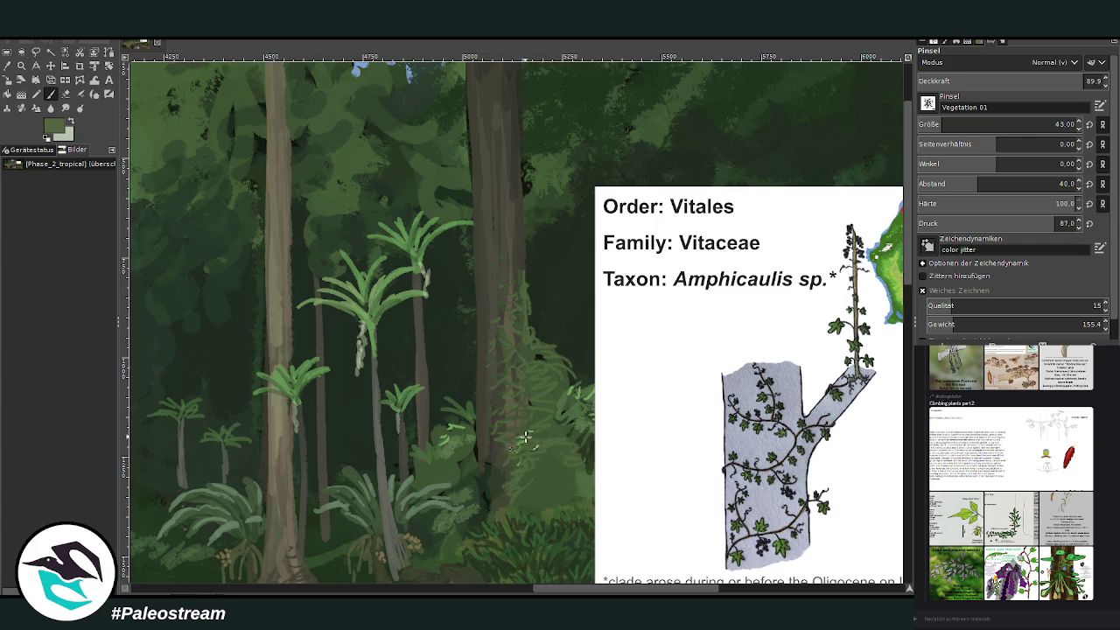
mouse_move(499, 283)
mouse_down()
mouse_move(475, 243)
mouse_move(487, 231)
mouse_move(499, 243)
mouse_move(487, 183)
mouse_move(476, 227)
mouse_move(470, 166)
mouse_move(497, 311)
mouse_up()
ctrl+click(899, 294)
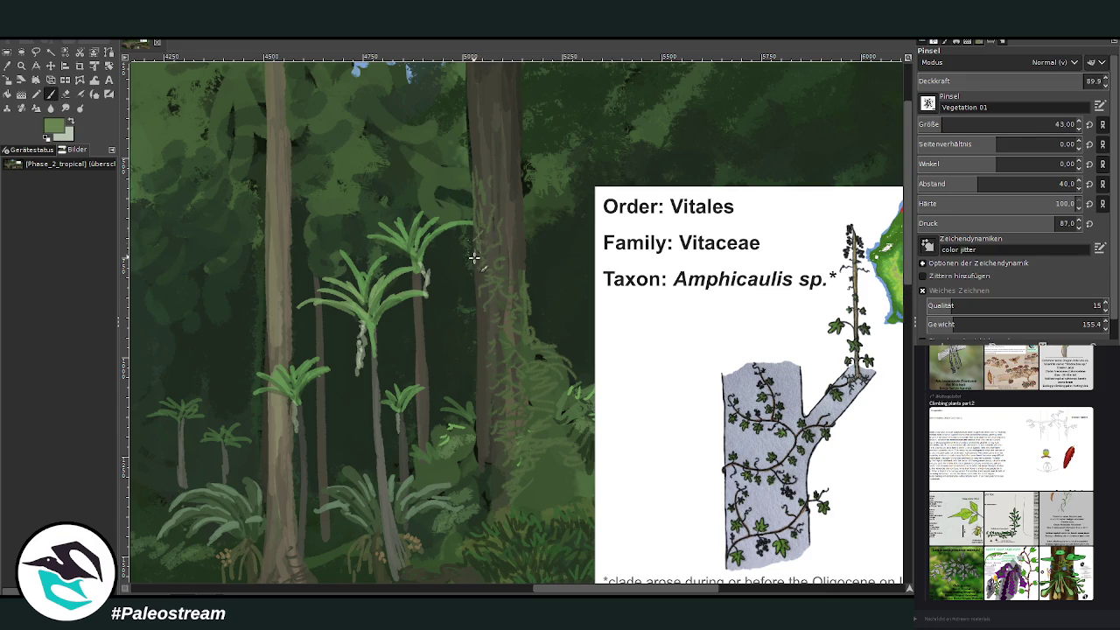
mouse_move(488, 206)
mouse_down()
mouse_move(478, 167)
mouse_move(492, 232)
mouse_move(477, 378)
mouse_up()
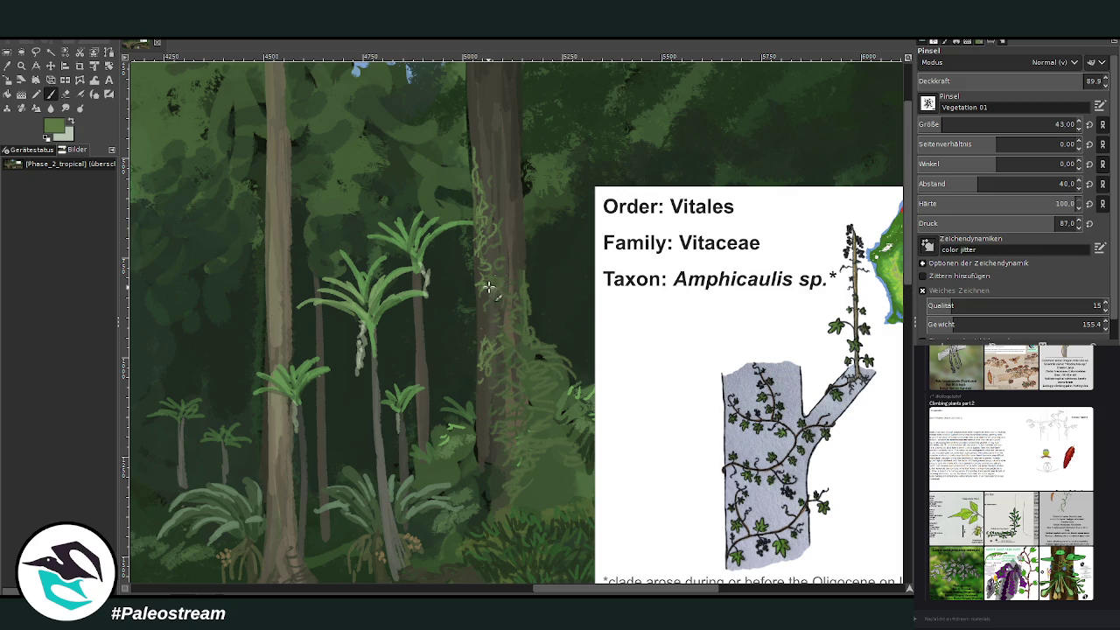
drag(516, 371, 543, 357)
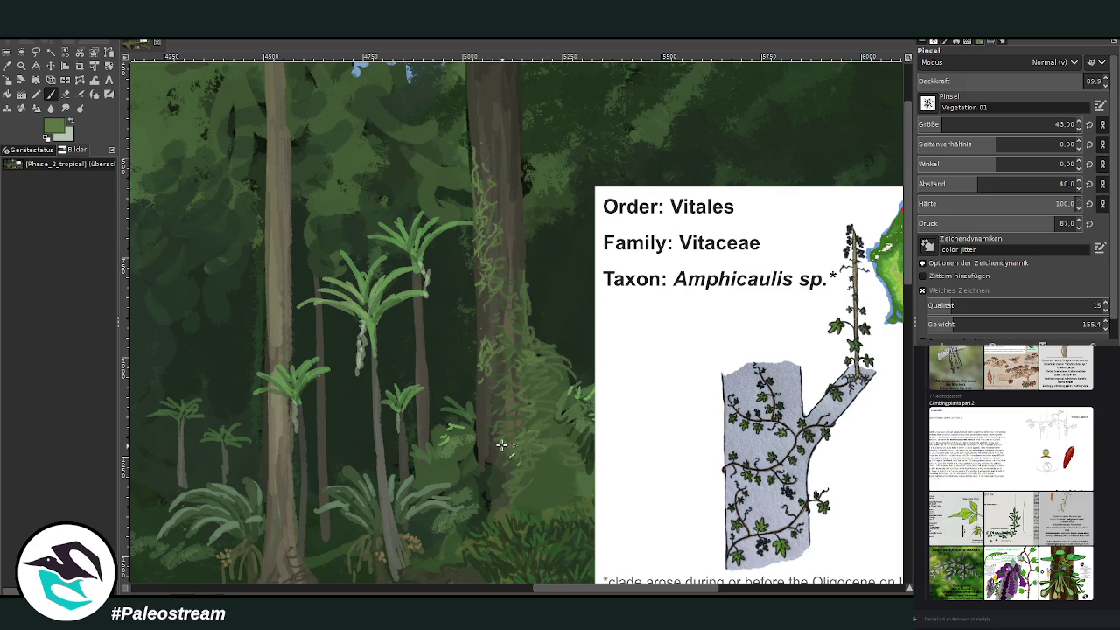
ctrl+click(898, 296)
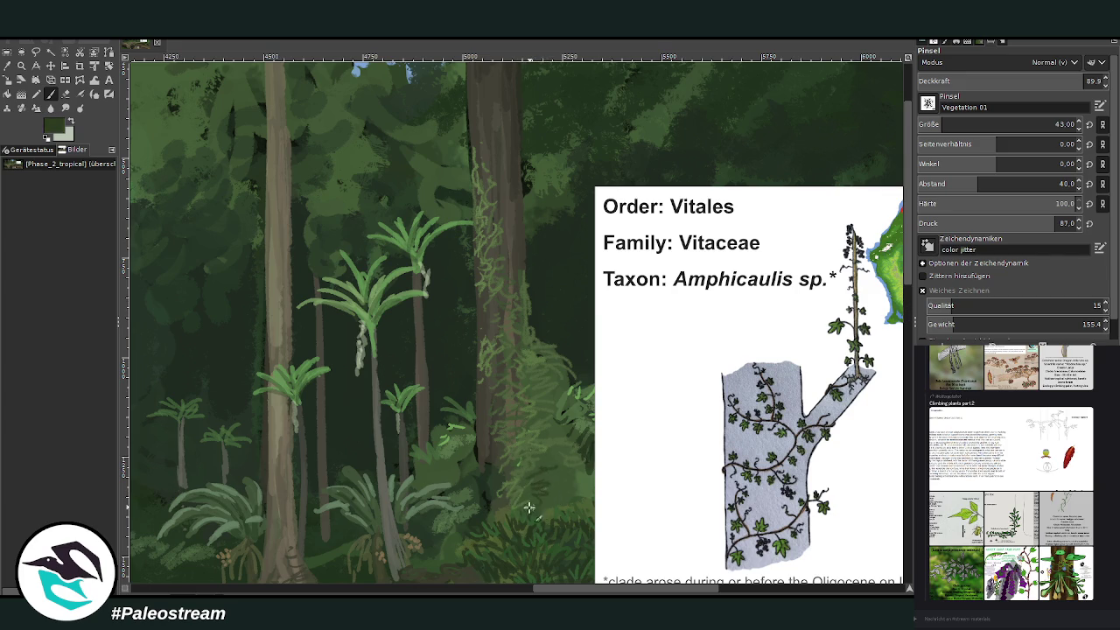
click(943, 124)
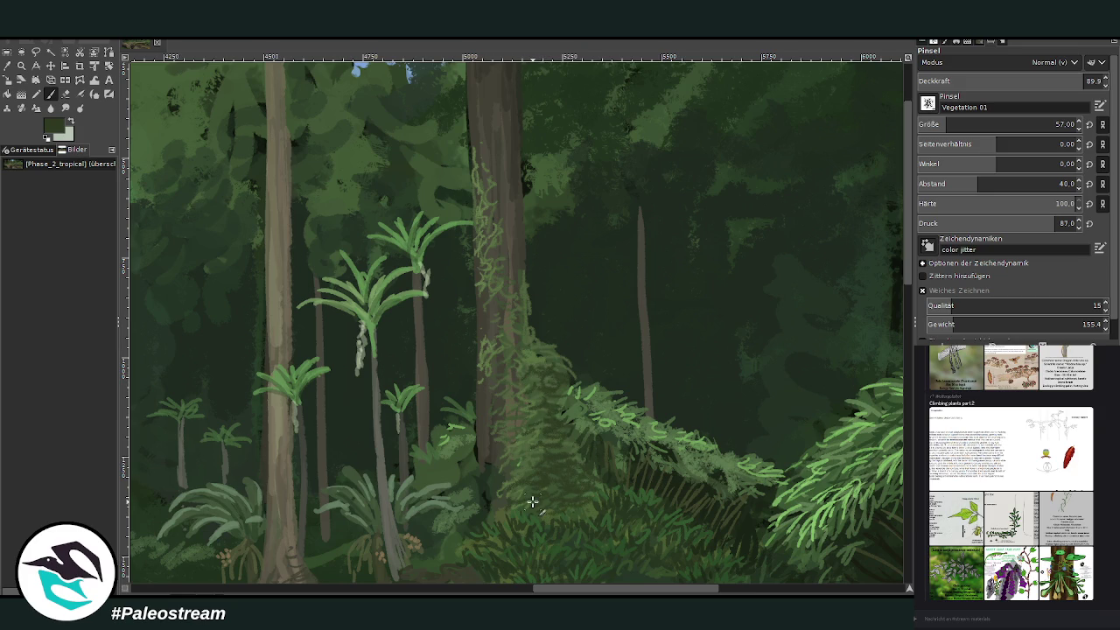
scroll(564, 506, down, 2)
scroll(532, 501, down, 2)
key(z)
drag(369, 140, 713, 499)
drag(517, 166, 761, 472)
drag(429, 163, 726, 508)
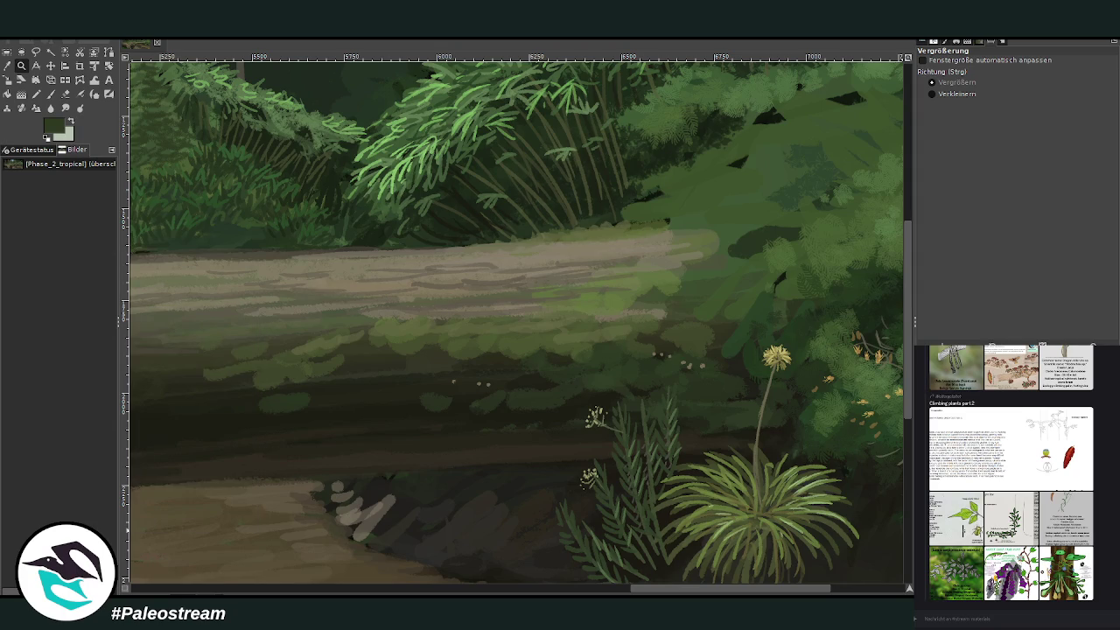
drag(907, 411, 904, 369)
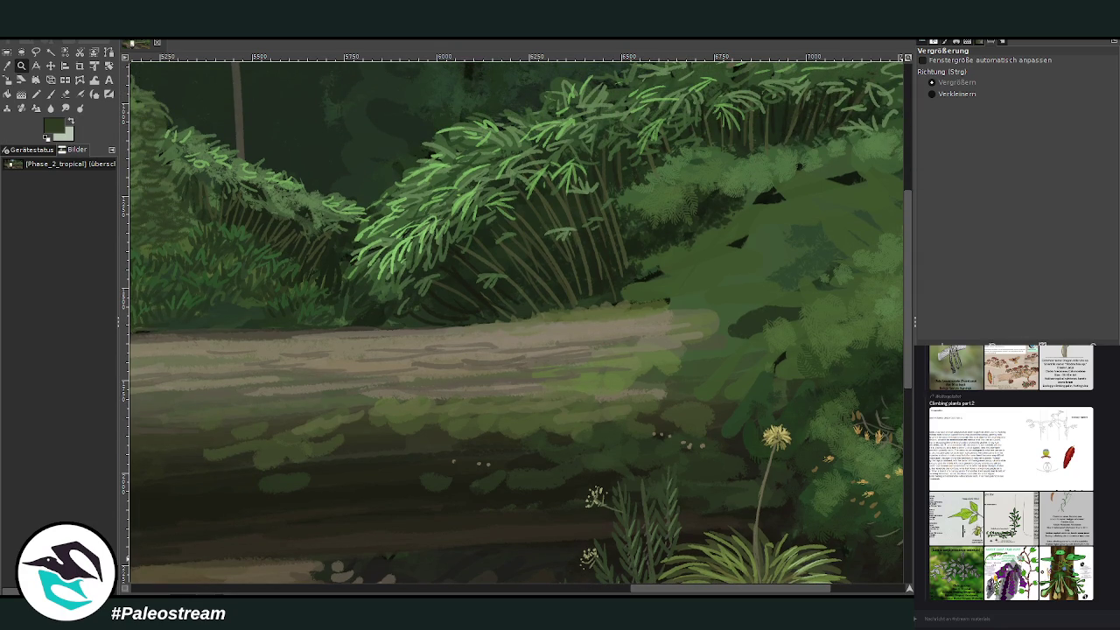
drag(764, 586, 656, 579)
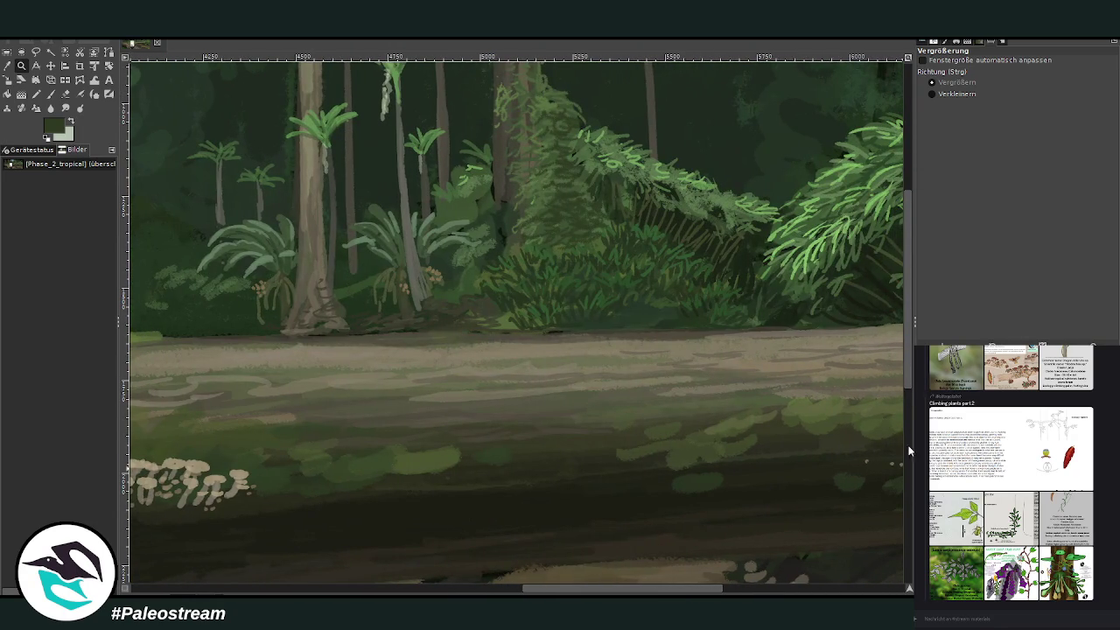
scroll(900, 187, up, 5)
scroll(713, 569, left, 3)
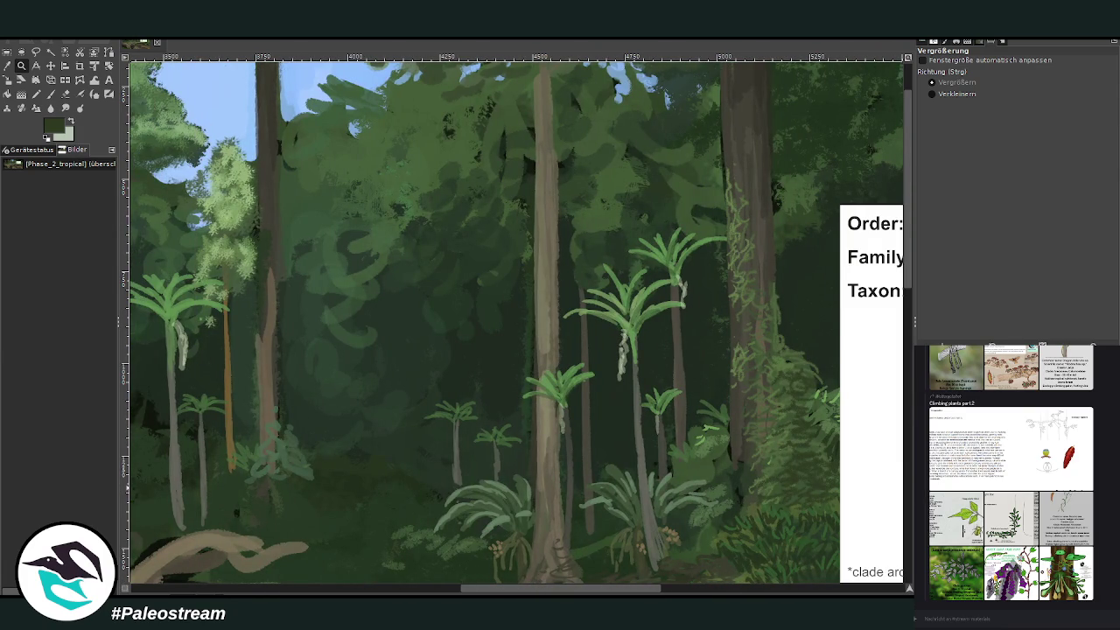
Step: Crop the Amphicaulis card to just its vine-covered trunk illustration
scroll(680, 581, right, 3)
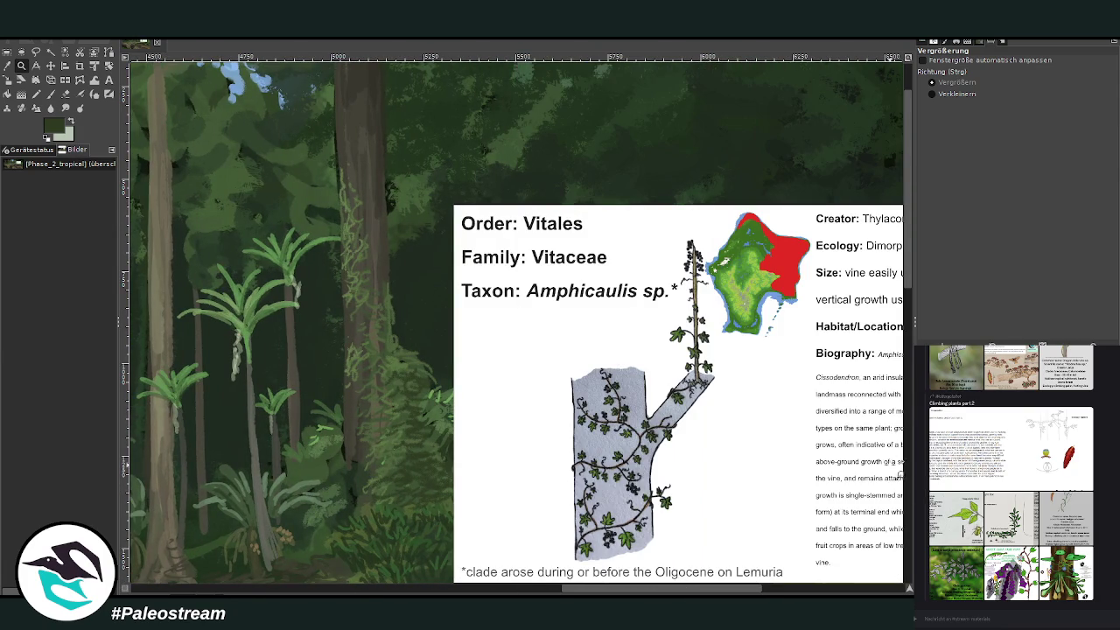
click(8, 79)
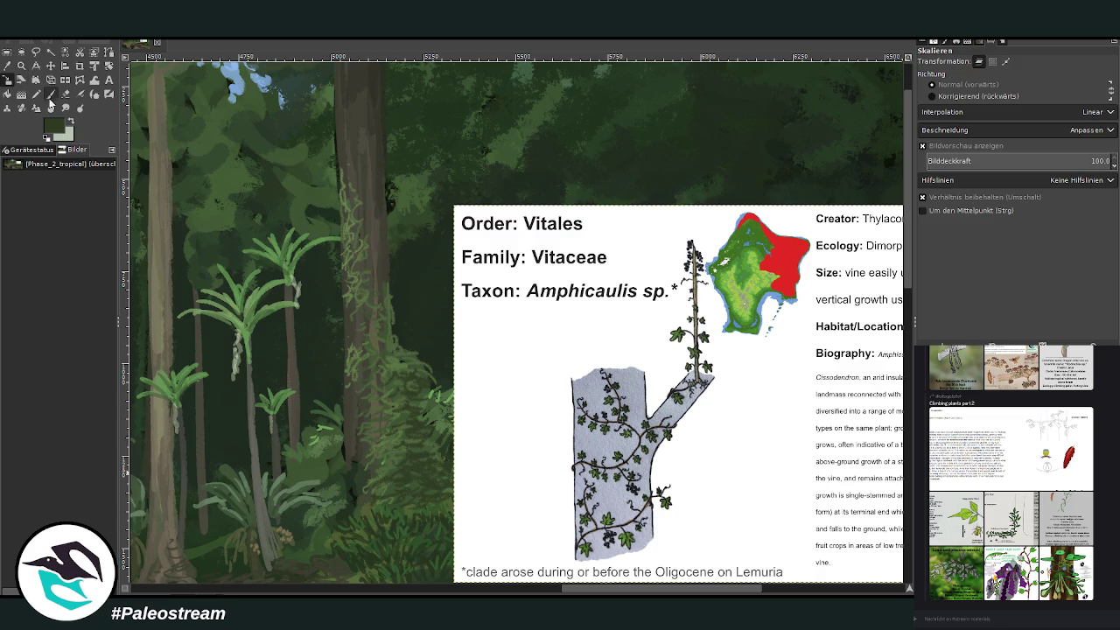
click(80, 66)
drag(488, 212, 733, 563)
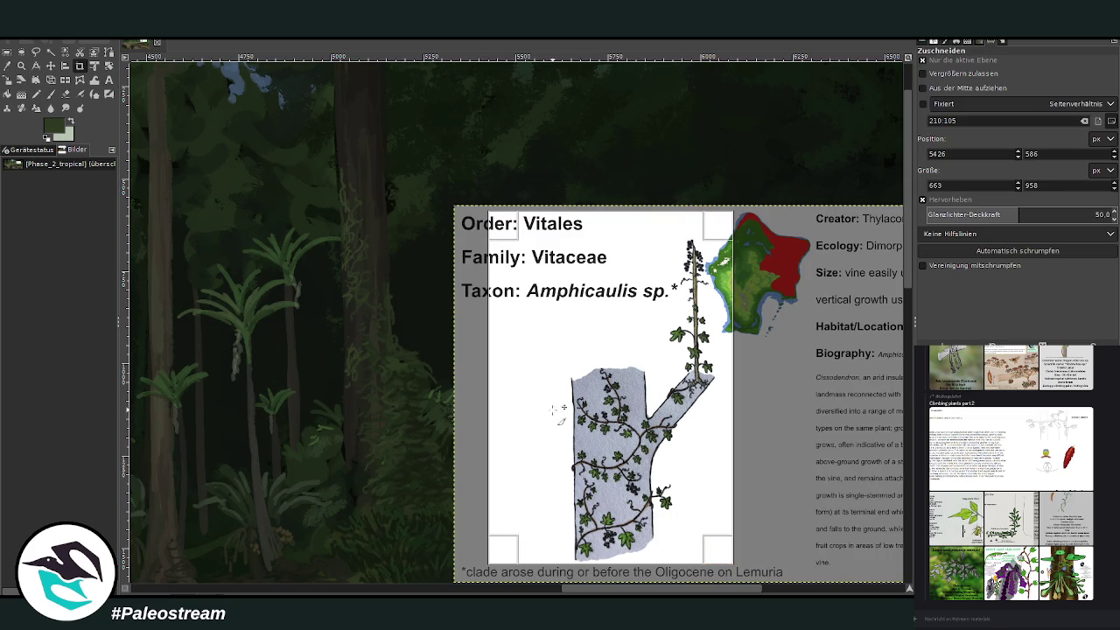
key(Return)
Step: Sample a brown tone from the painting with the Color Picker
scroll(908, 452, down, 5)
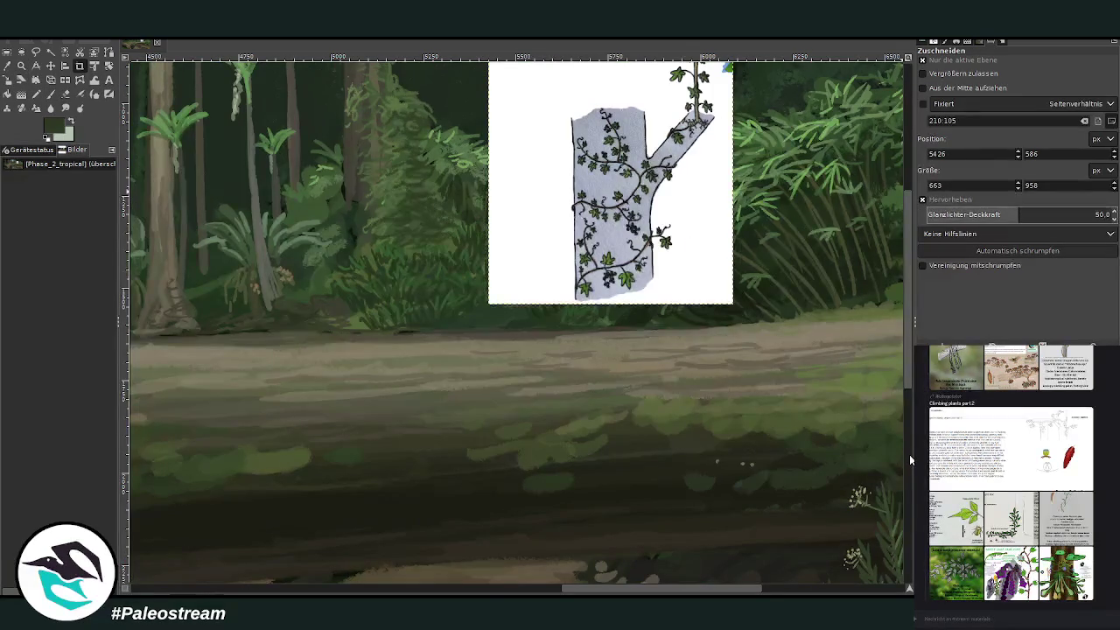
scroll(588, 580, right, 2)
scroll(612, 568, right, 1)
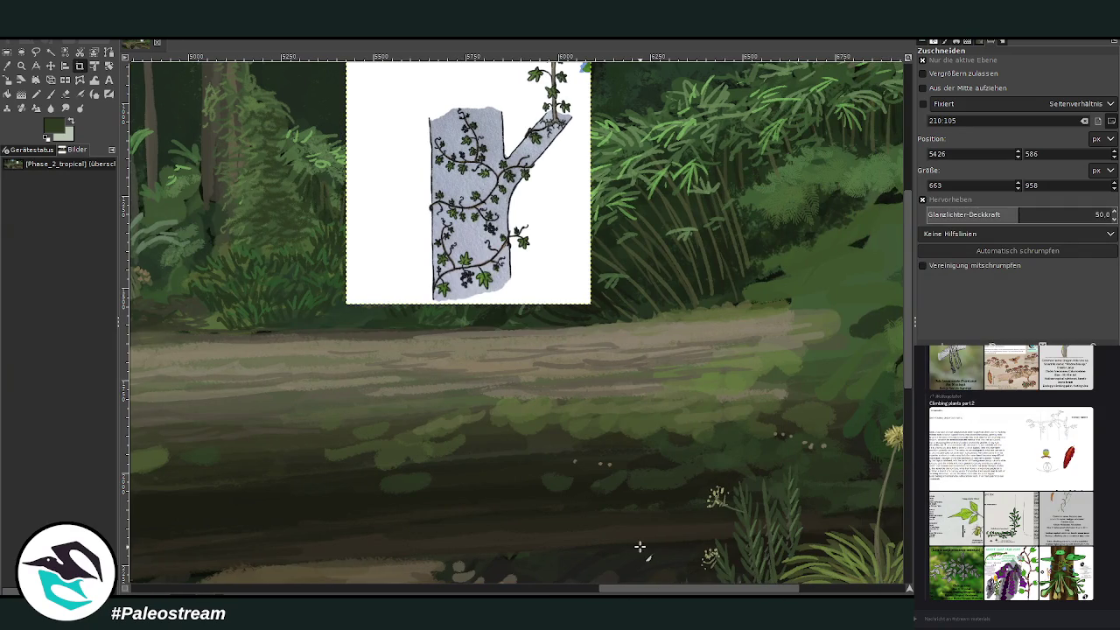
key(o)
click(896, 304)
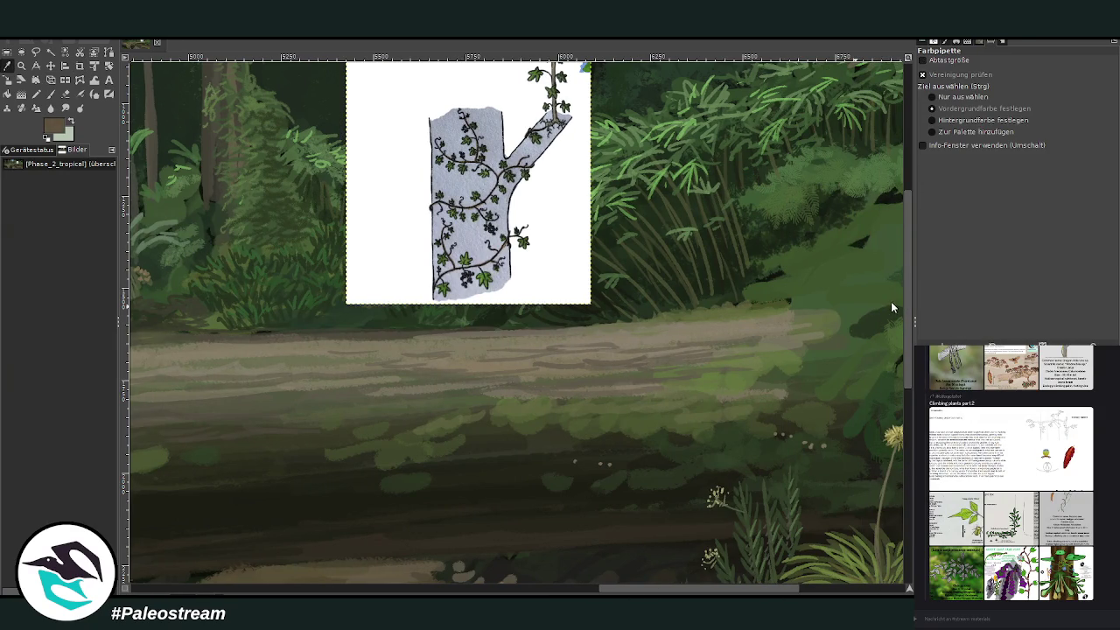
Step: Switch to the Chalk 03 paintbrush at size 20
key(p)
click(949, 125)
key(period)
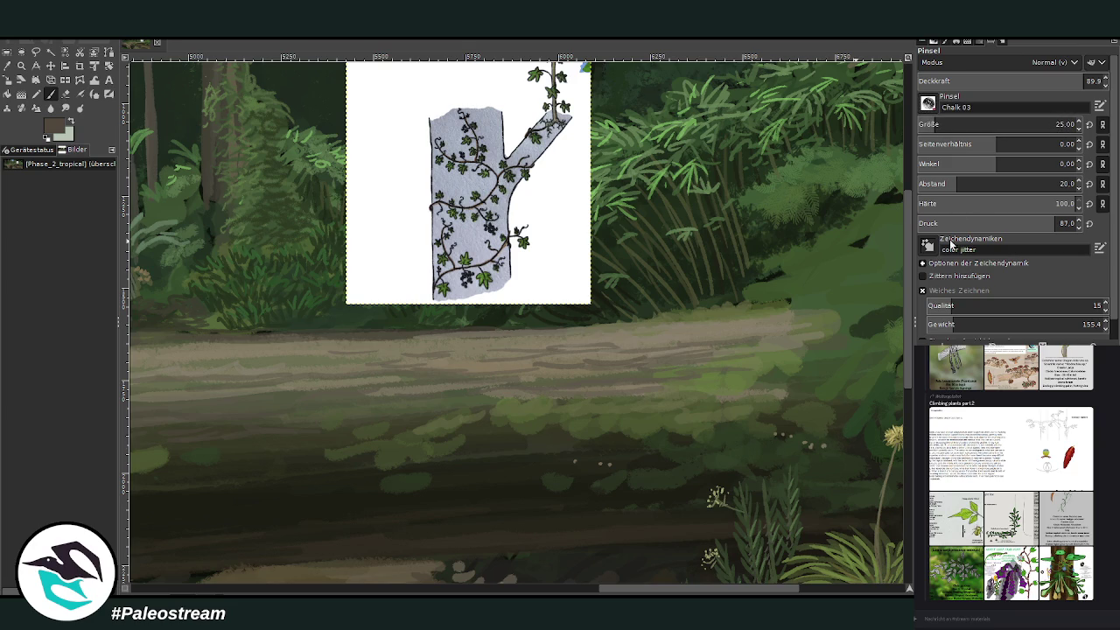
scroll(930, 120, up, 2)
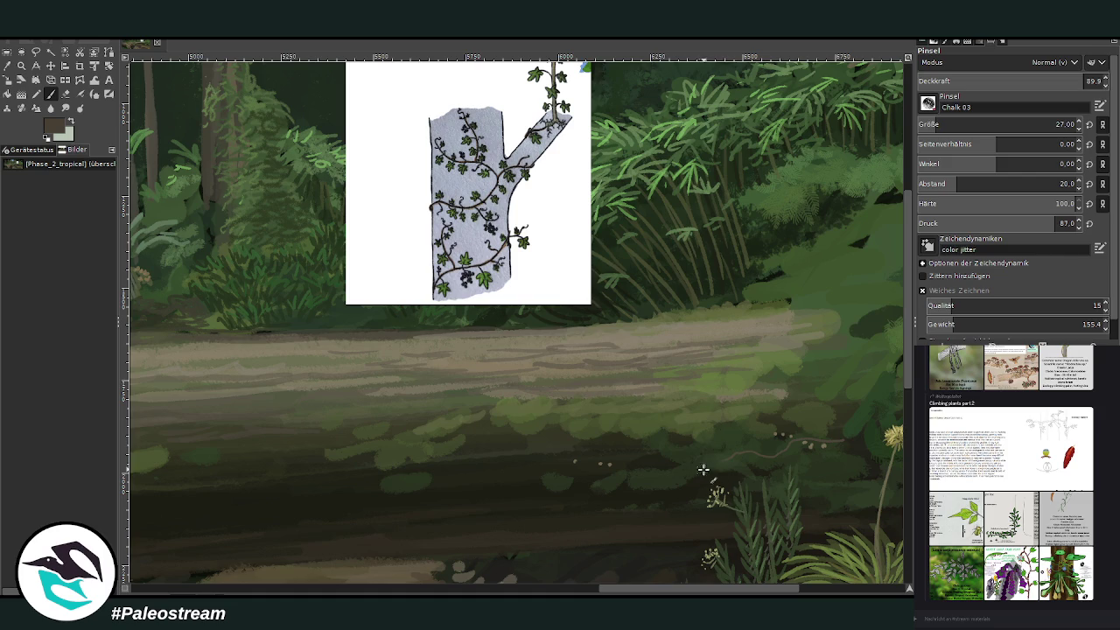
Step: Paint thin brown vine strokes across the log at 65.3 opacity
drag(684, 462, 653, 418)
drag(704, 464, 661, 459)
click(1037, 81)
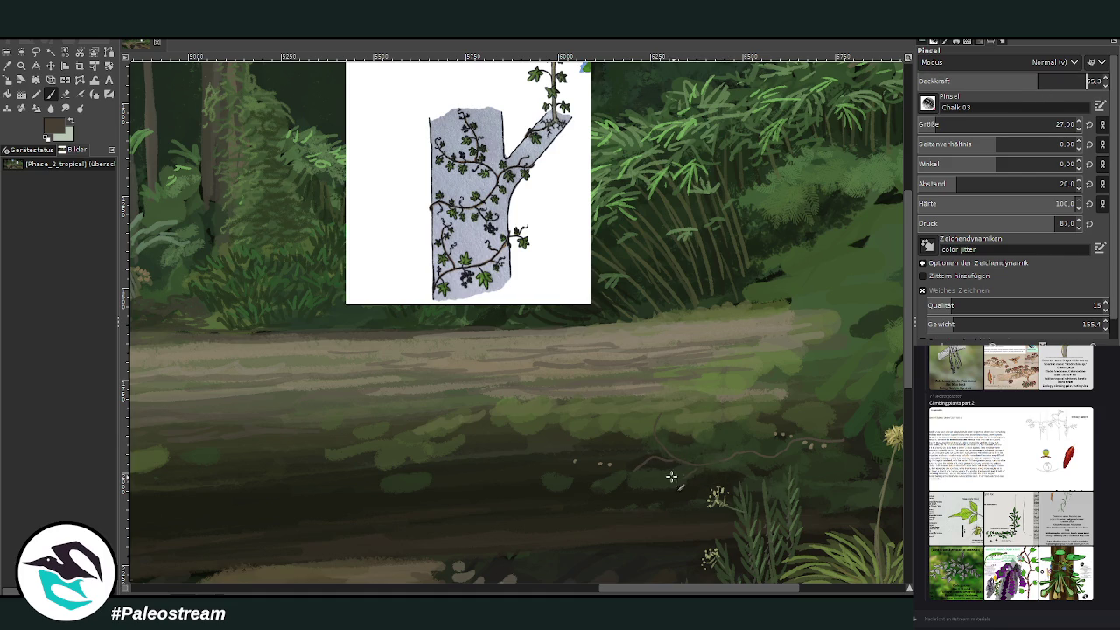
drag(633, 473, 560, 494)
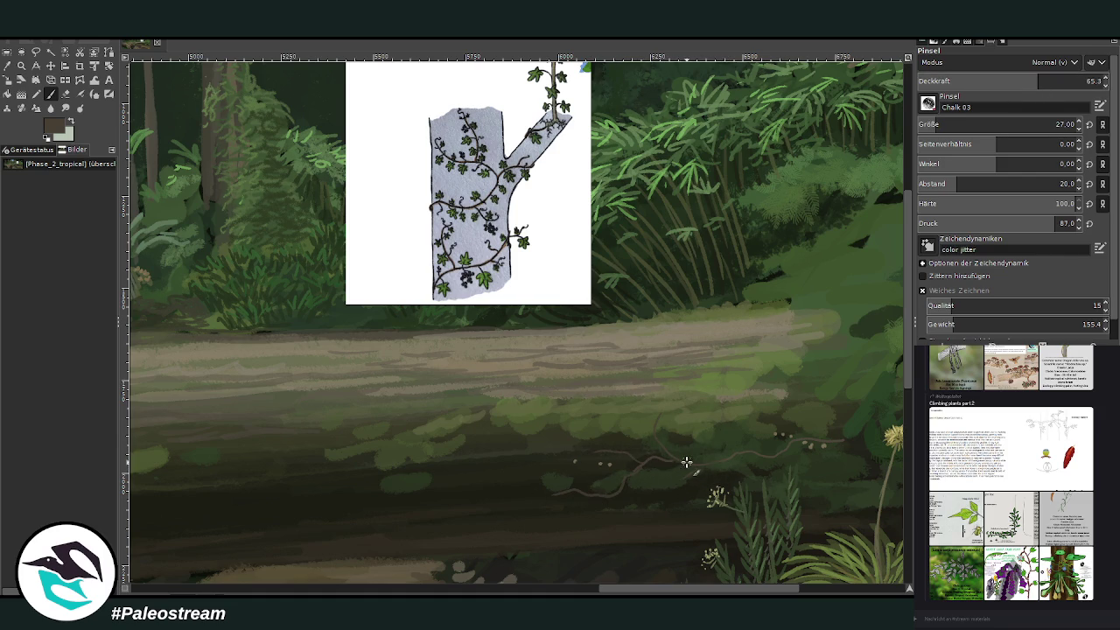
drag(823, 442, 823, 481)
drag(561, 490, 516, 504)
Step: Add darker brown tendrils along the log, then set brush size 32 and opacity 73.8
ctrl+click(854, 249)
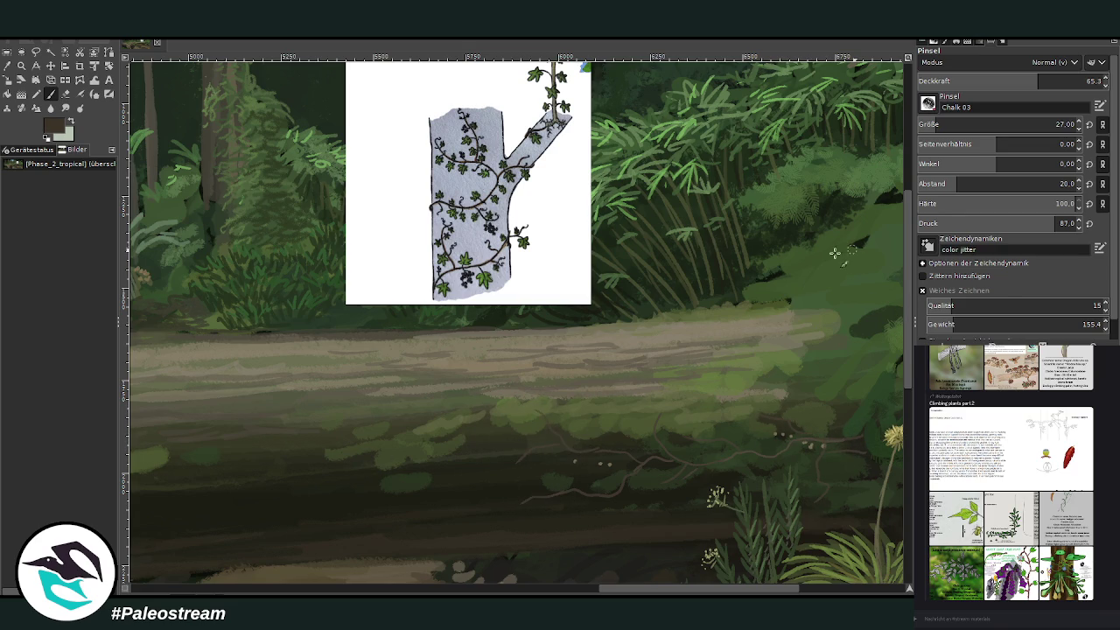
drag(530, 486, 492, 483)
drag(652, 521, 621, 509)
drag(656, 430, 617, 405)
mouse_move(774, 400)
mouse_down()
mouse_move(744, 368)
mouse_move(682, 390)
mouse_move(562, 378)
mouse_up()
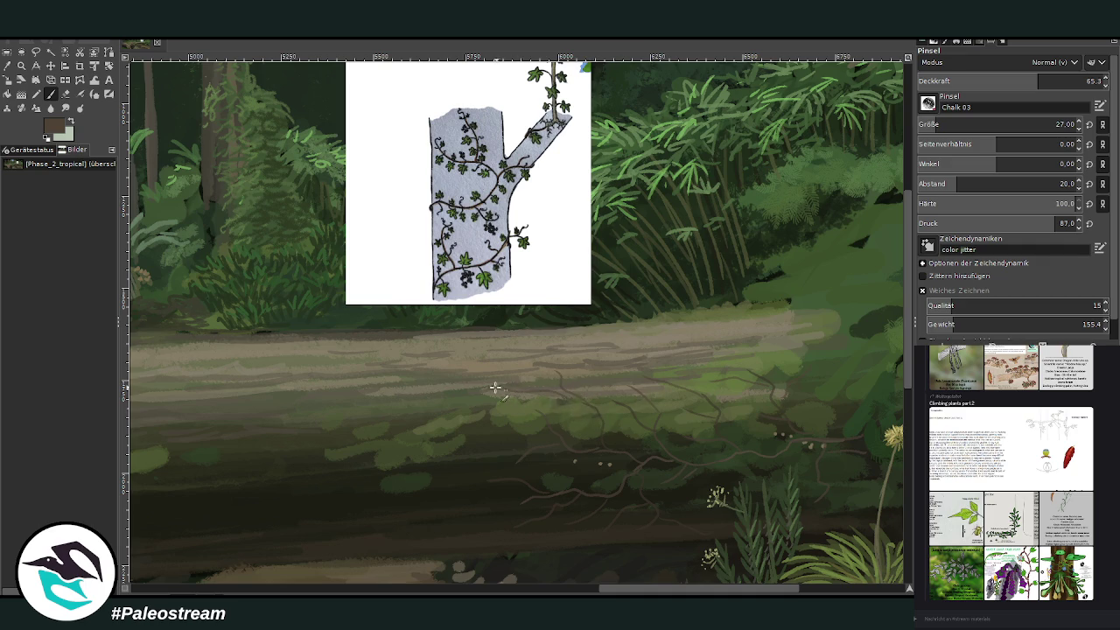
drag(753, 375, 697, 361)
drag(1006, 124, 1015, 124)
drag(1038, 81, 1053, 81)
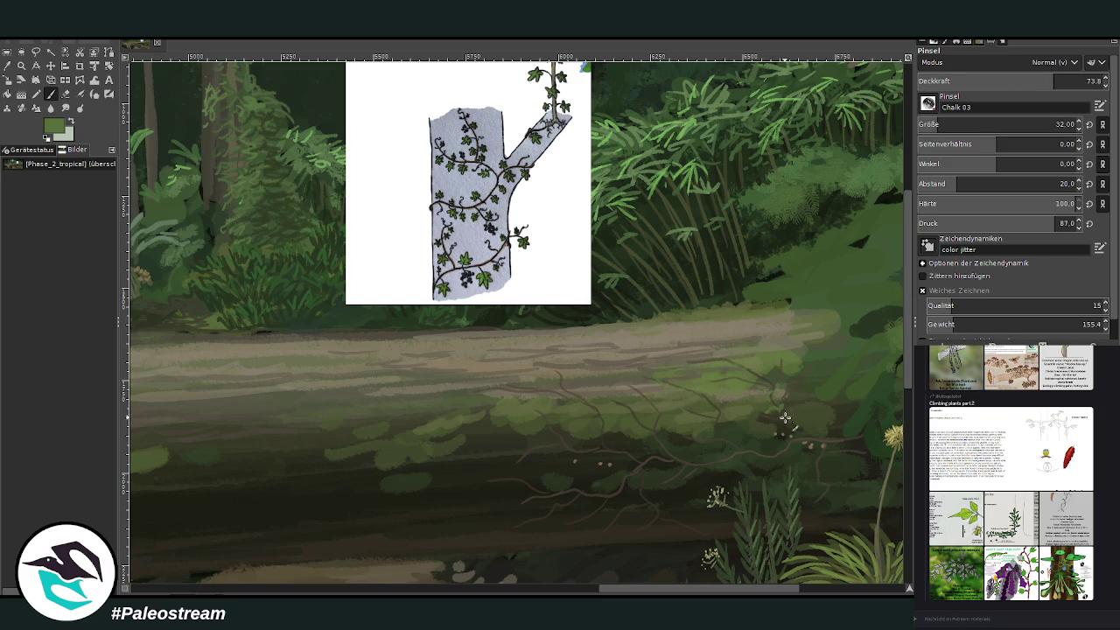
Step: Dot small light-green leaves along the log's vines with a size 33 brush
key(bracketright)
drag(522, 396, 482, 394)
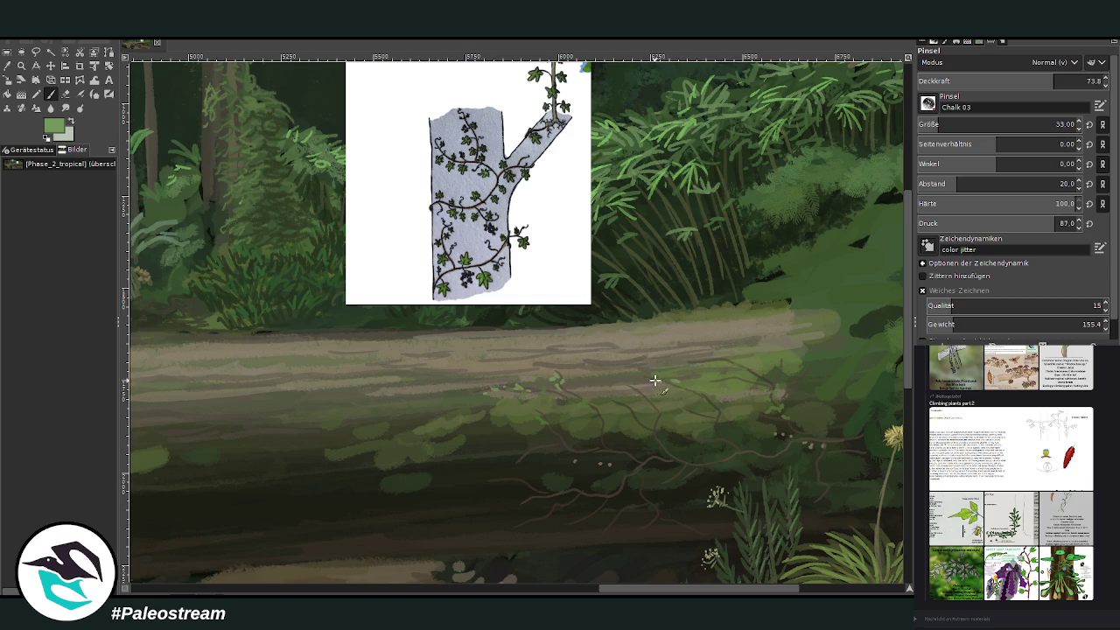
click(921, 276)
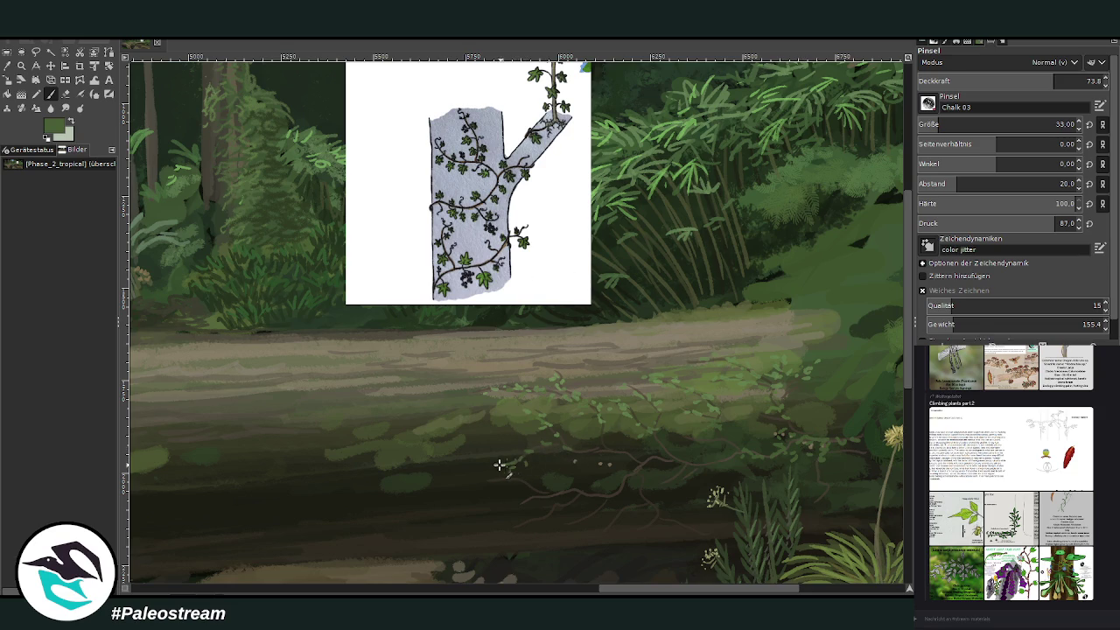
drag(485, 483, 531, 498)
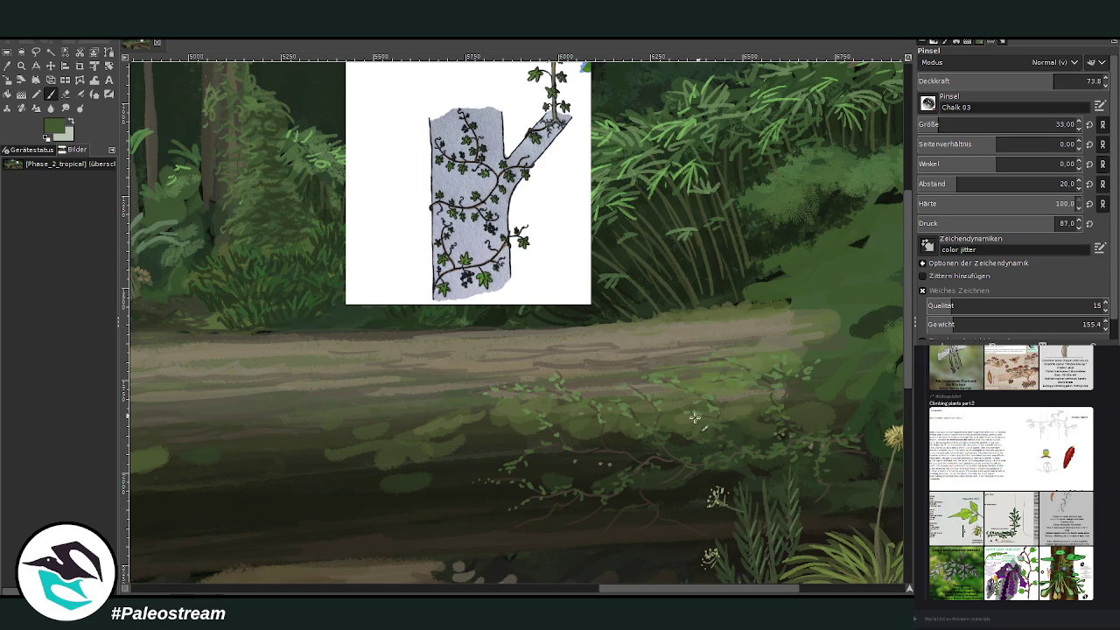
ctrl+click(873, 303)
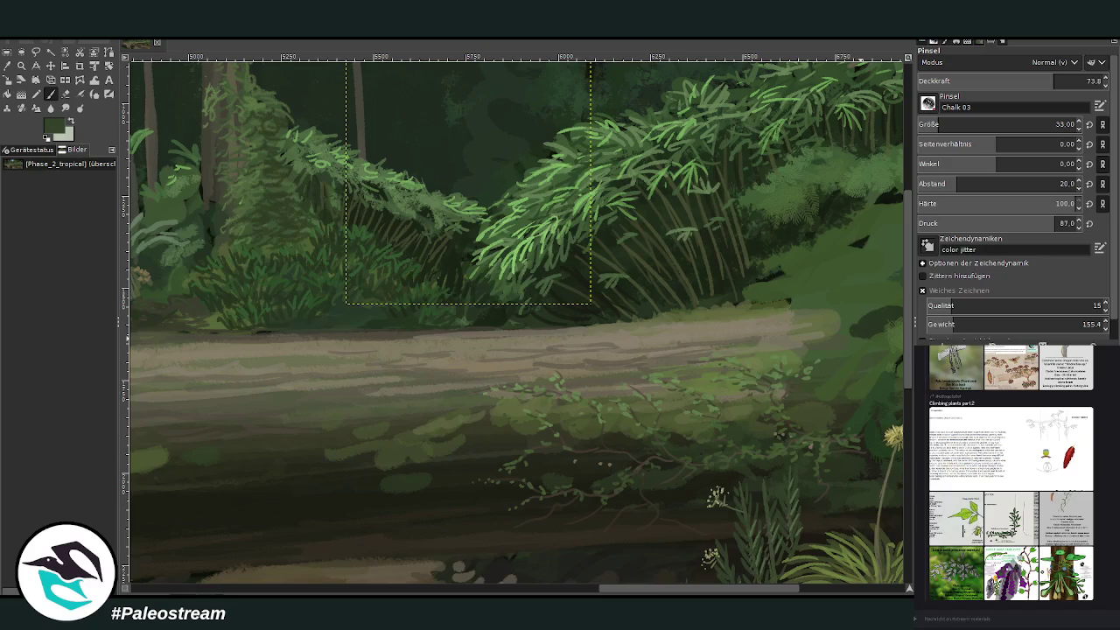
Step: Zoom out and preview the green plant and Eukudzuoides ampelomoena reference images
key(minus)
key(minus)
key(minus)
key(minus)
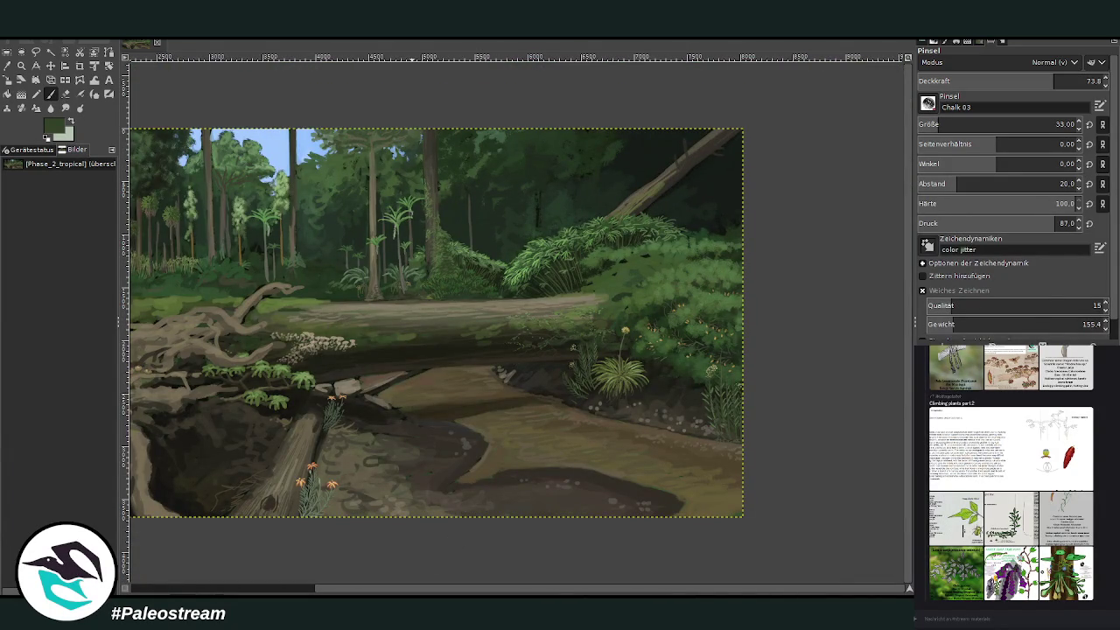
mouse_move(1010, 573)
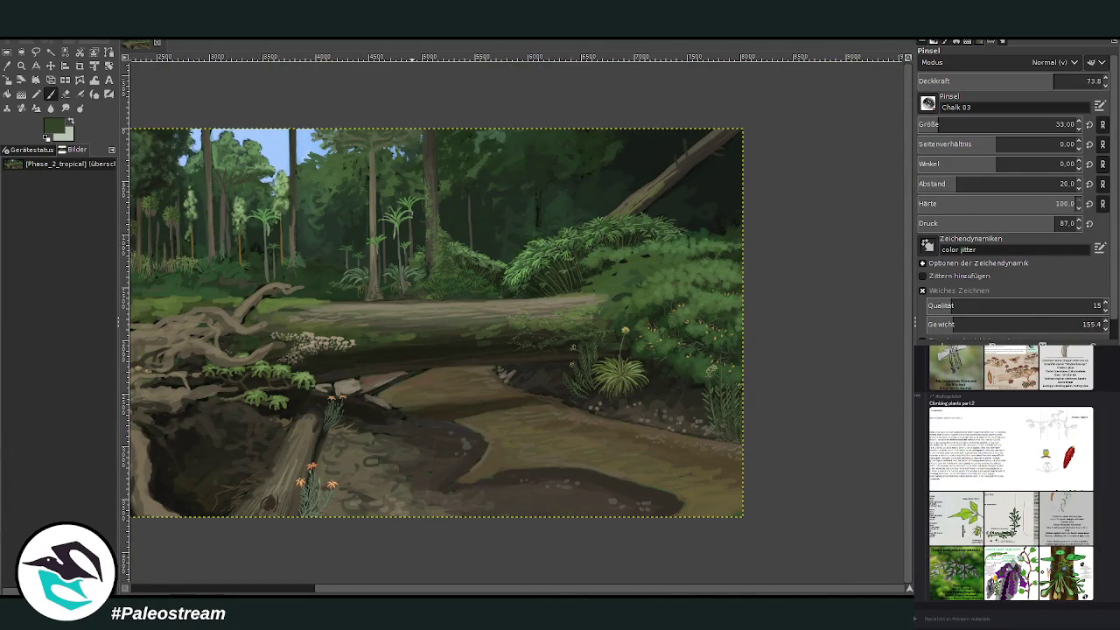
click(964, 575)
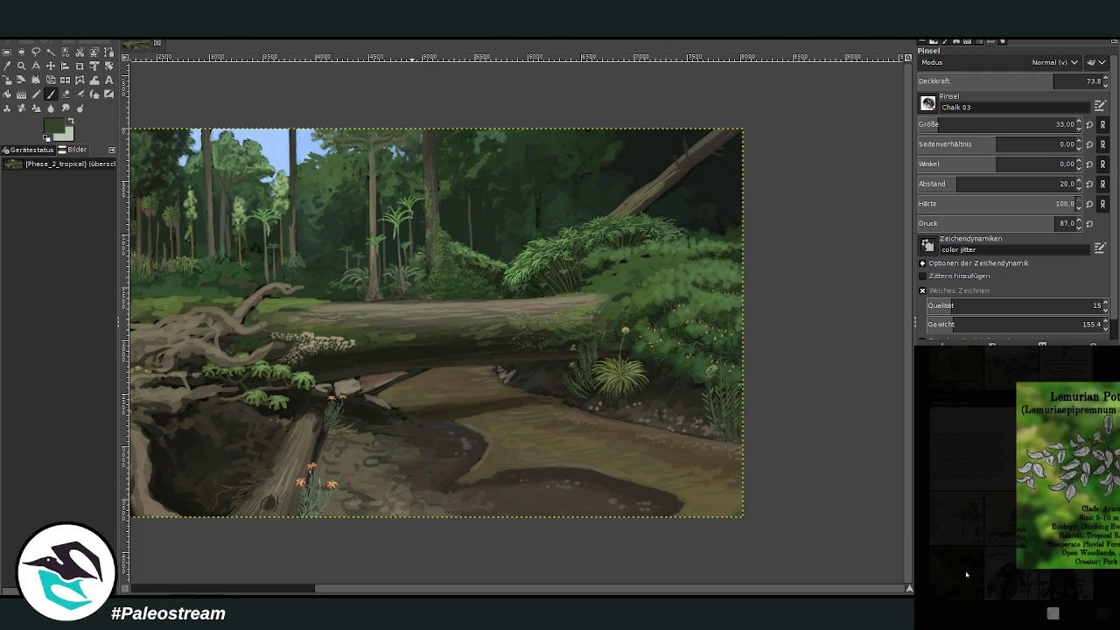
click(997, 576)
scroll(997, 576, up, 2)
scroll(1006, 560, up, 2)
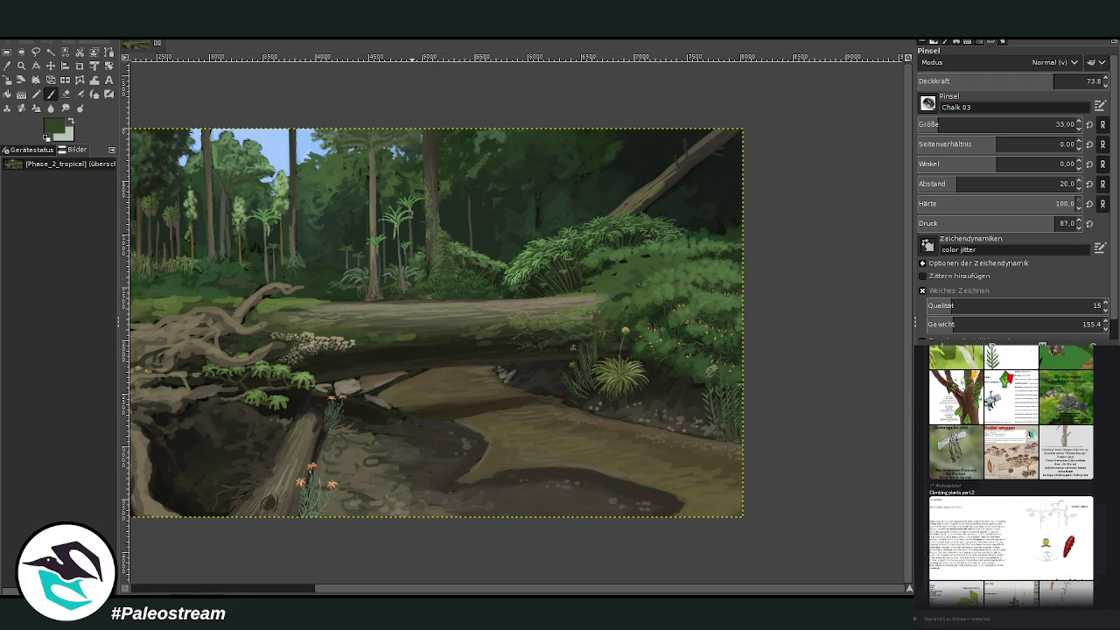
click(1031, 542)
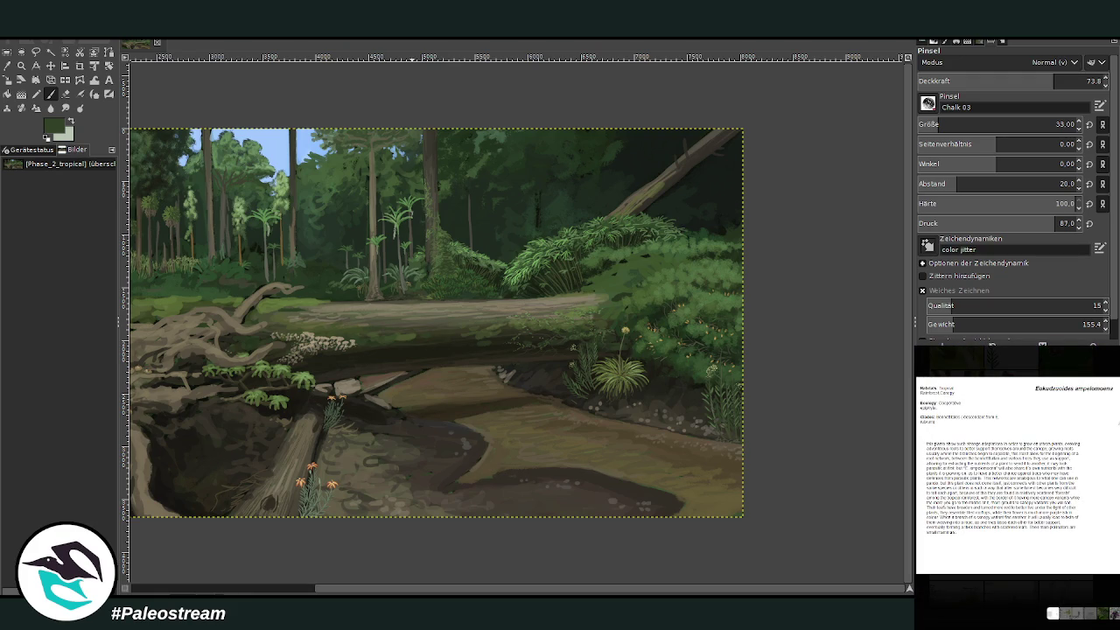
click(982, 359)
Step: Preview the Redlet wrapper and epiphytes reference images
scroll(982, 351, up, 3)
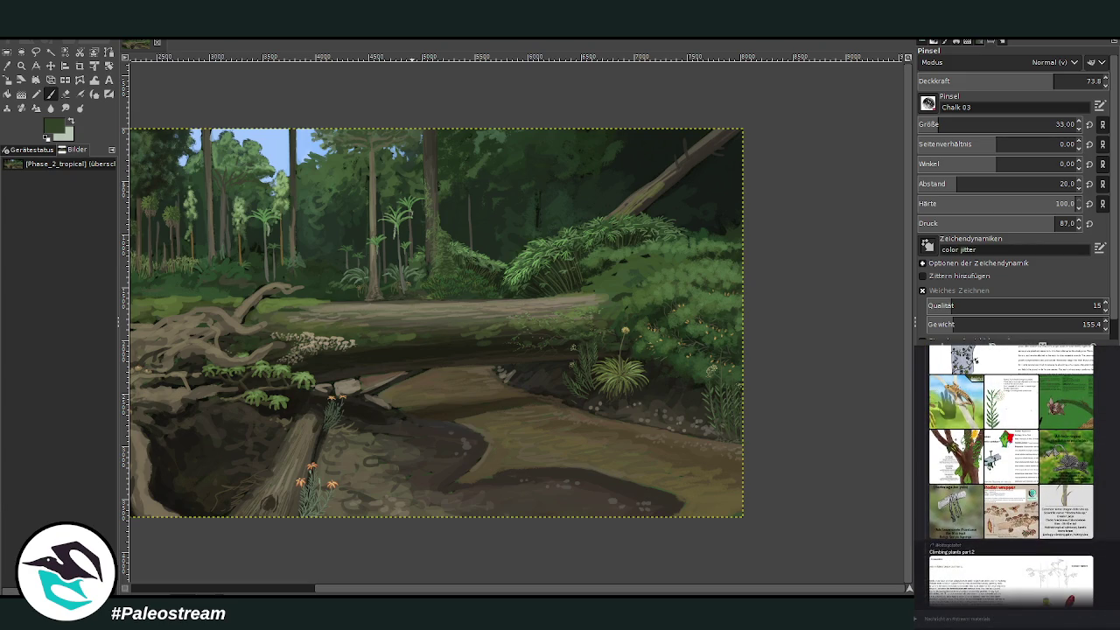
click(1010, 543)
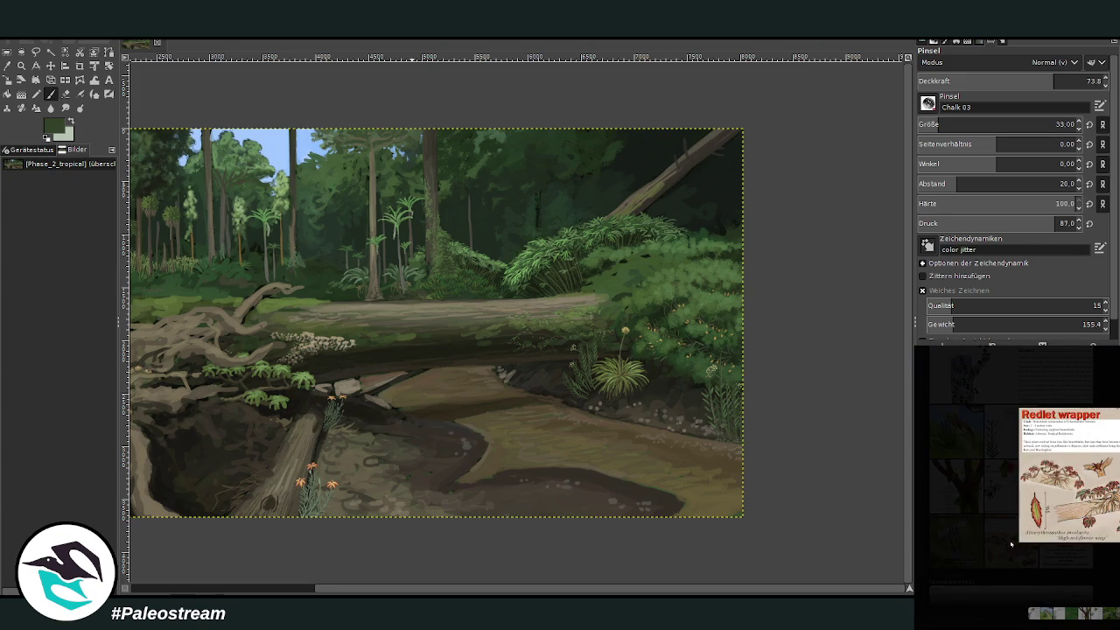
key(Escape)
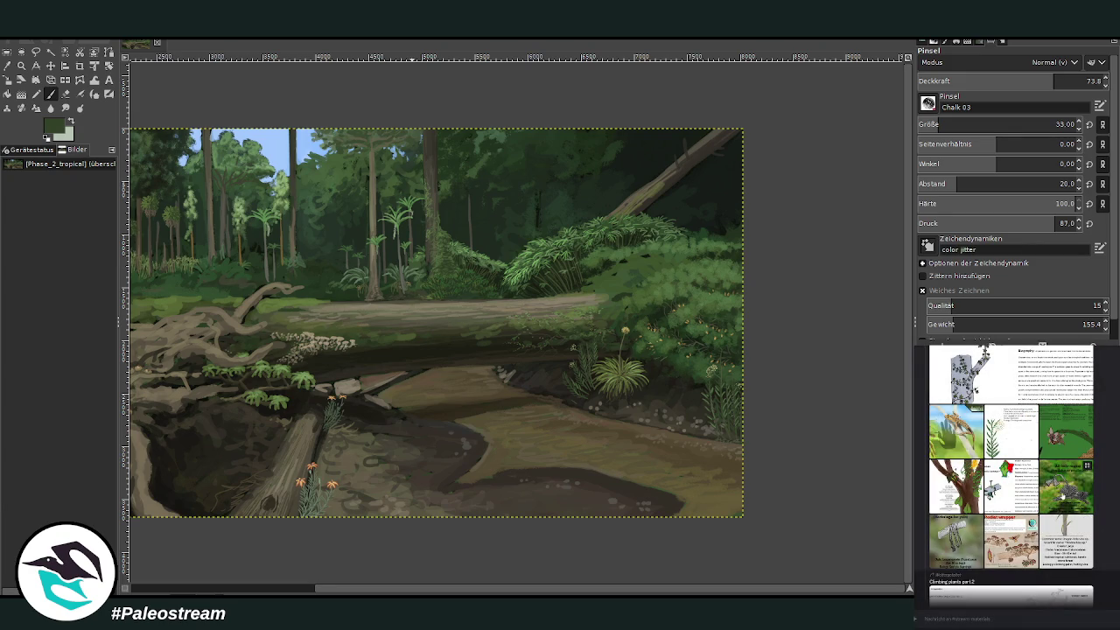
click(1061, 494)
key(Escape)
click(1074, 507)
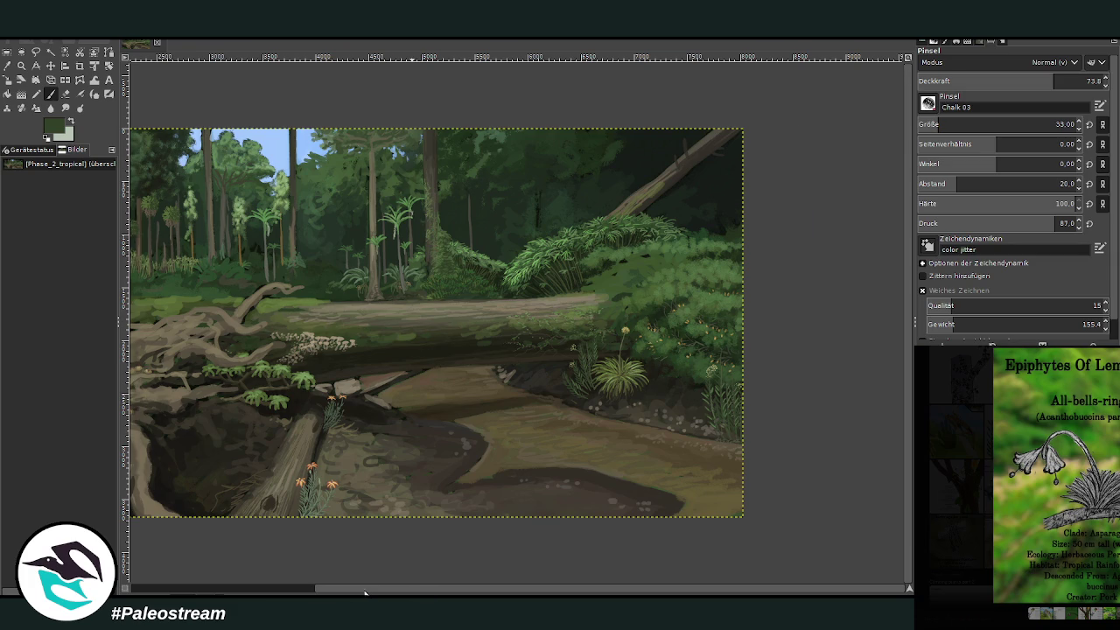
drag(365, 593, 183, 581)
key(z)
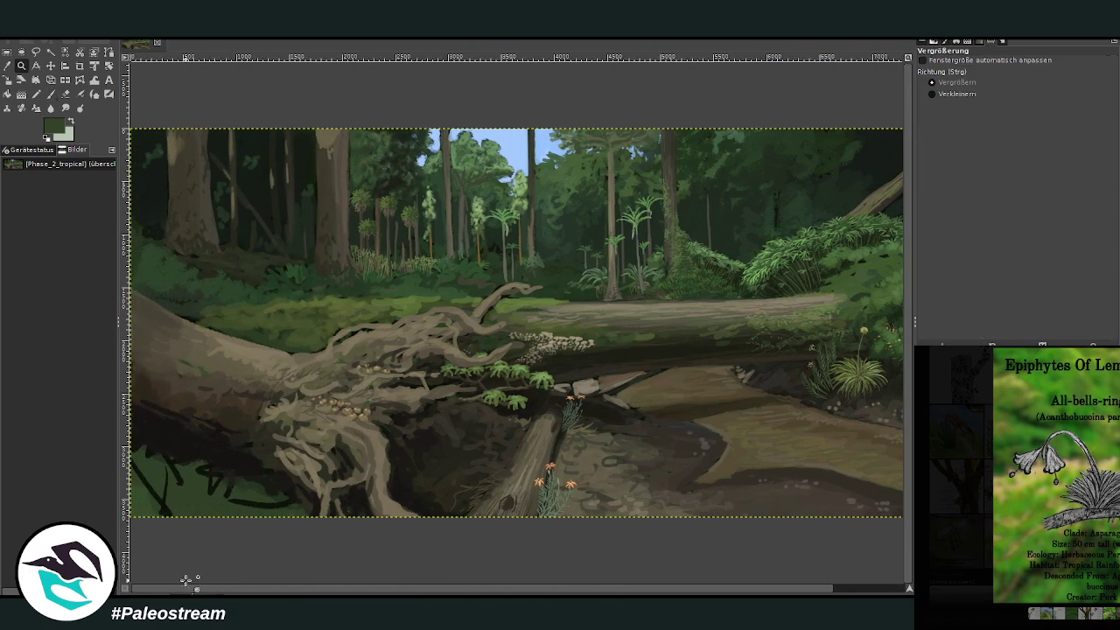
key(Escape)
Step: Open the Fungi Of Lemuria (Part II) reference, then paste the Erythothallea scutatus card
scroll(1010, 477, up, 2)
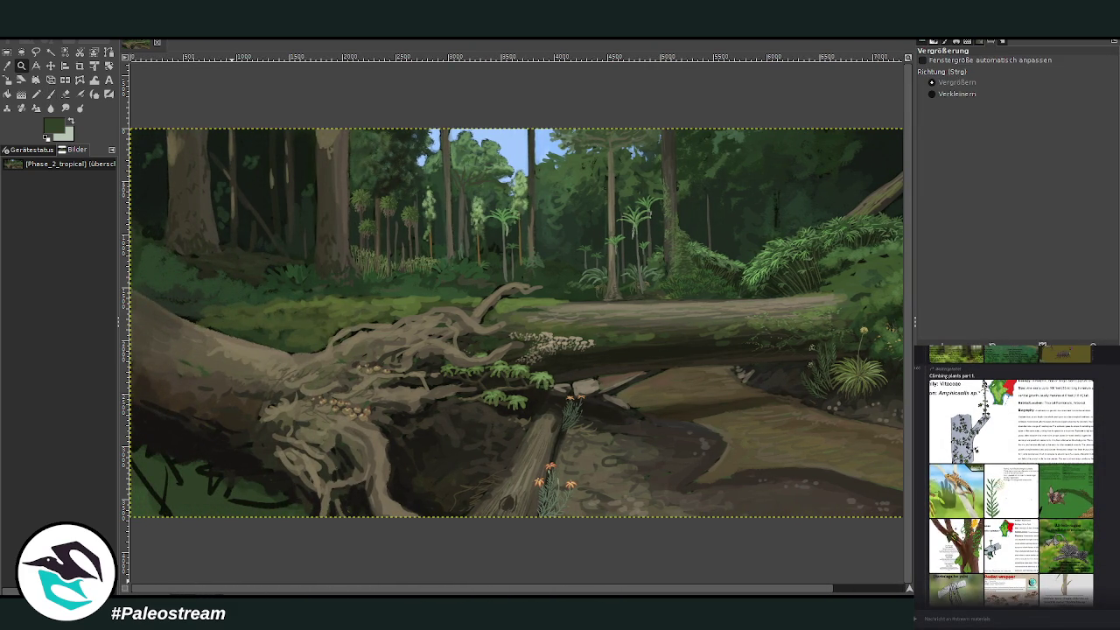
scroll(1010, 477, down, 3)
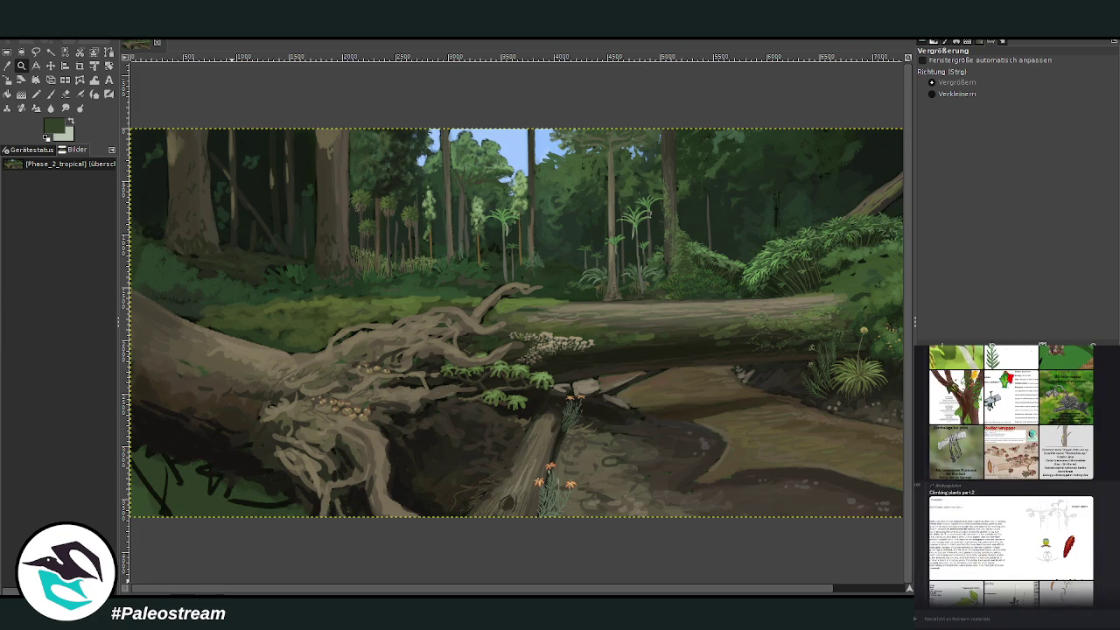
scroll(984, 531, up, 2)
scroll(983, 531, up, 1)
scroll(983, 531, up, 1)
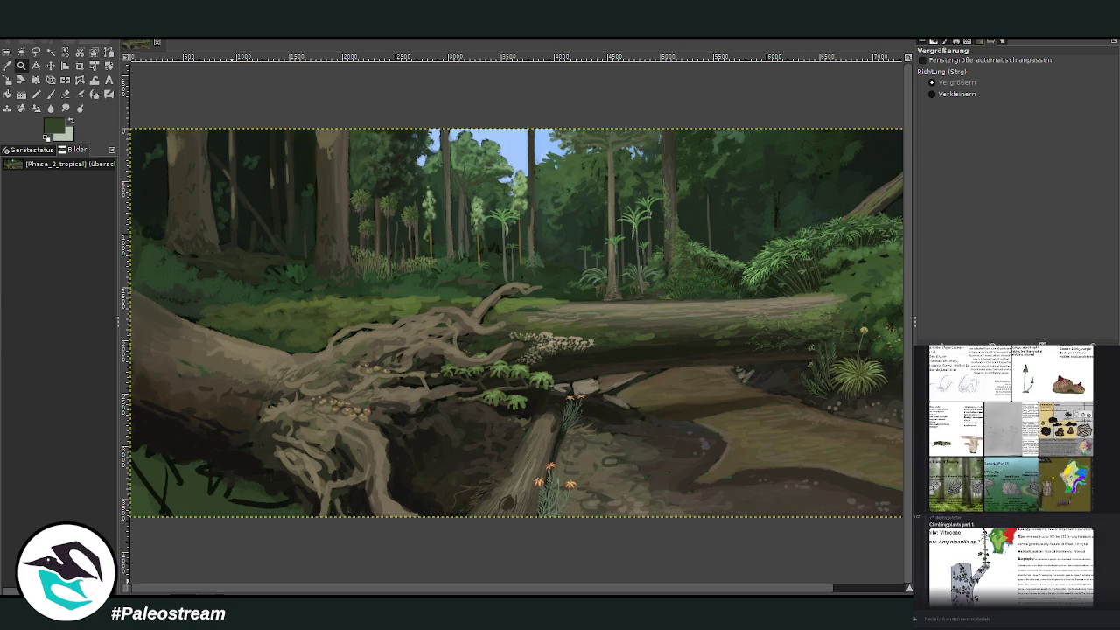
scroll(1010, 476, up, 1)
scroll(1011, 477, up, 1)
click(1030, 556)
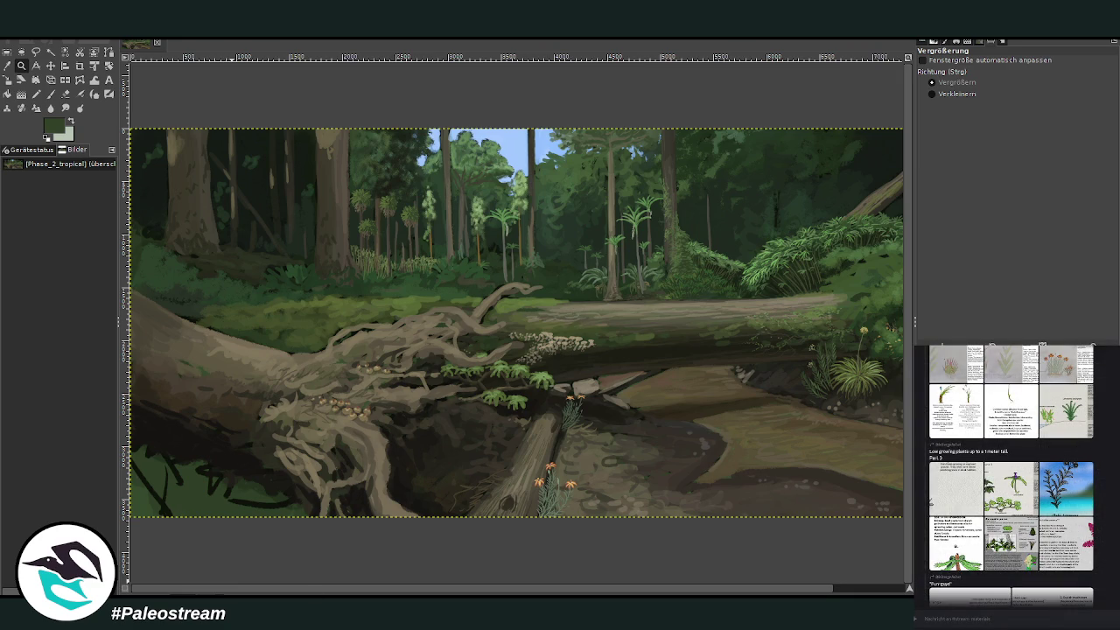
scroll(455, 593, right, 2)
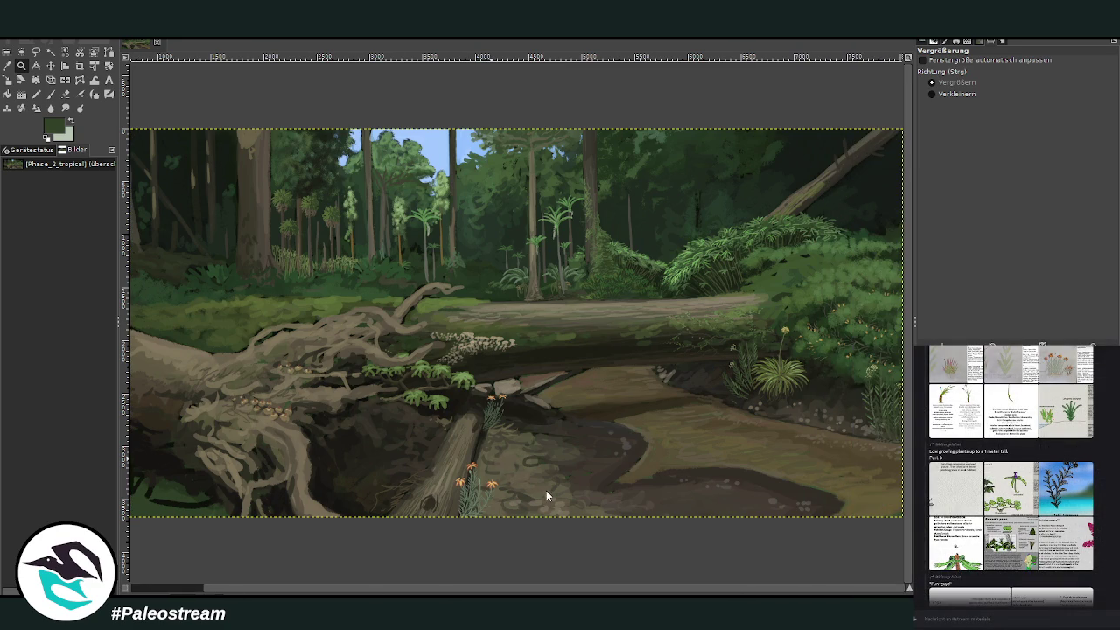
key(ctrl+v)
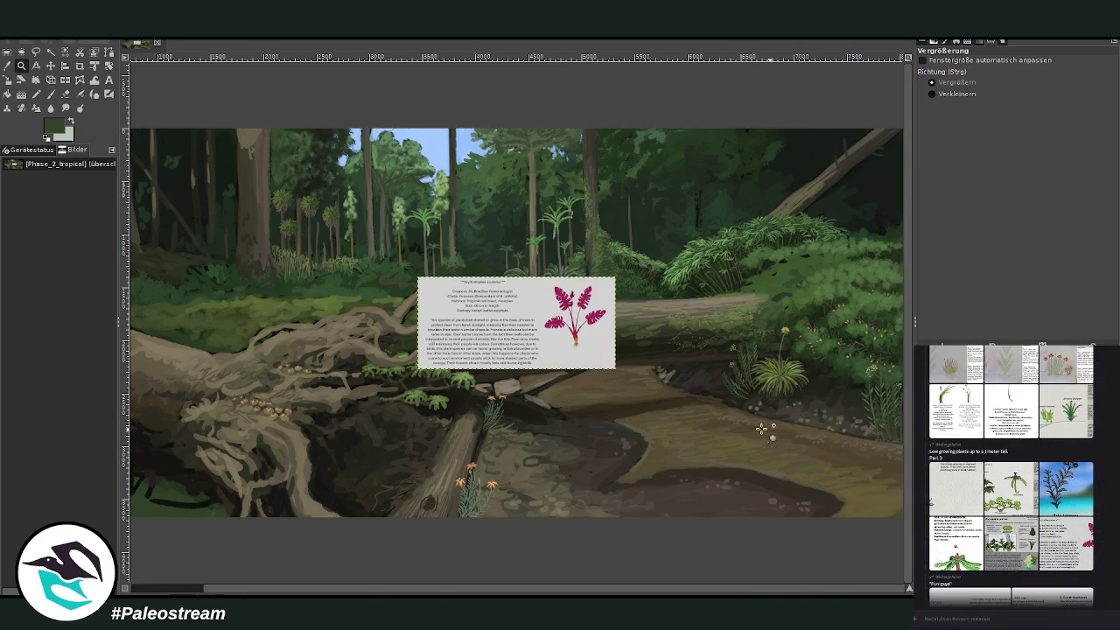
Step: Zoom in on the pasted card and crop it to the magenta plant half
click(8, 79)
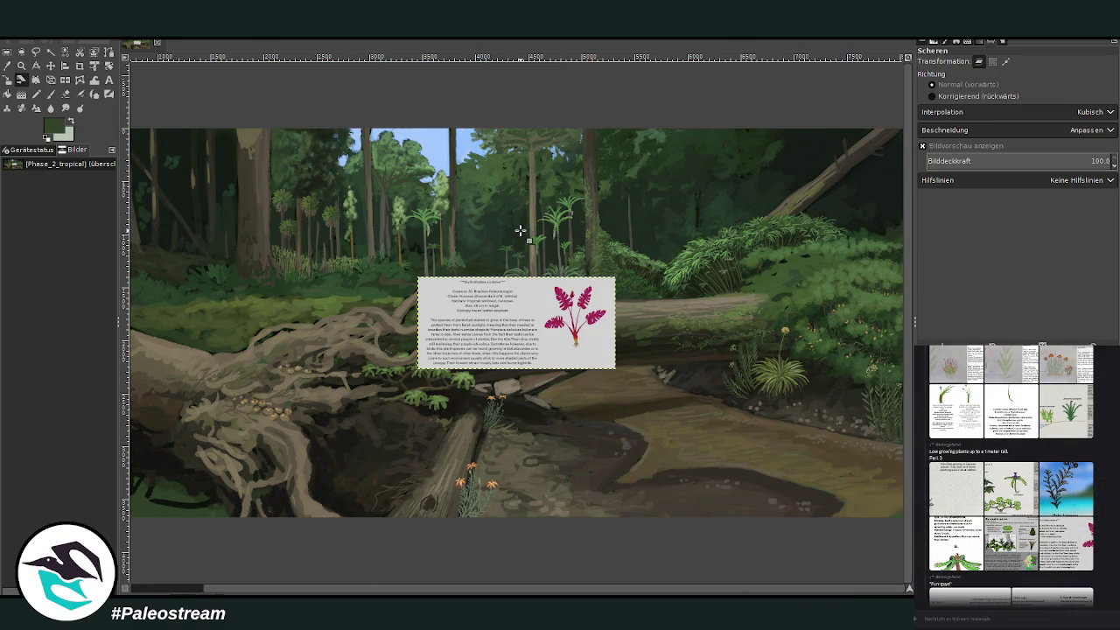
click(21, 66)
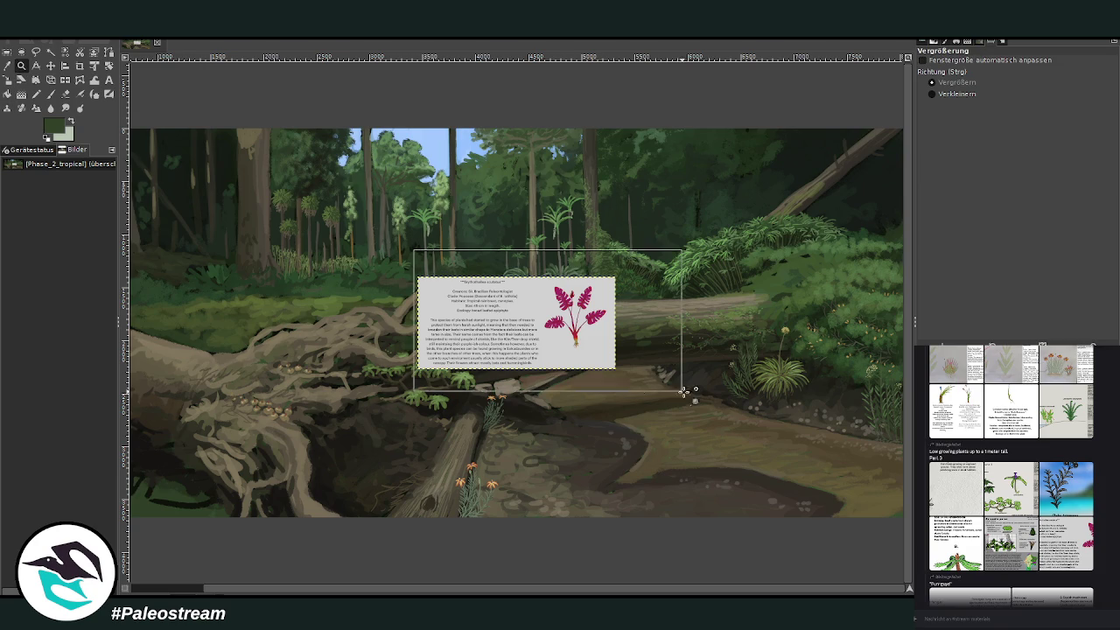
drag(413, 247, 680, 395)
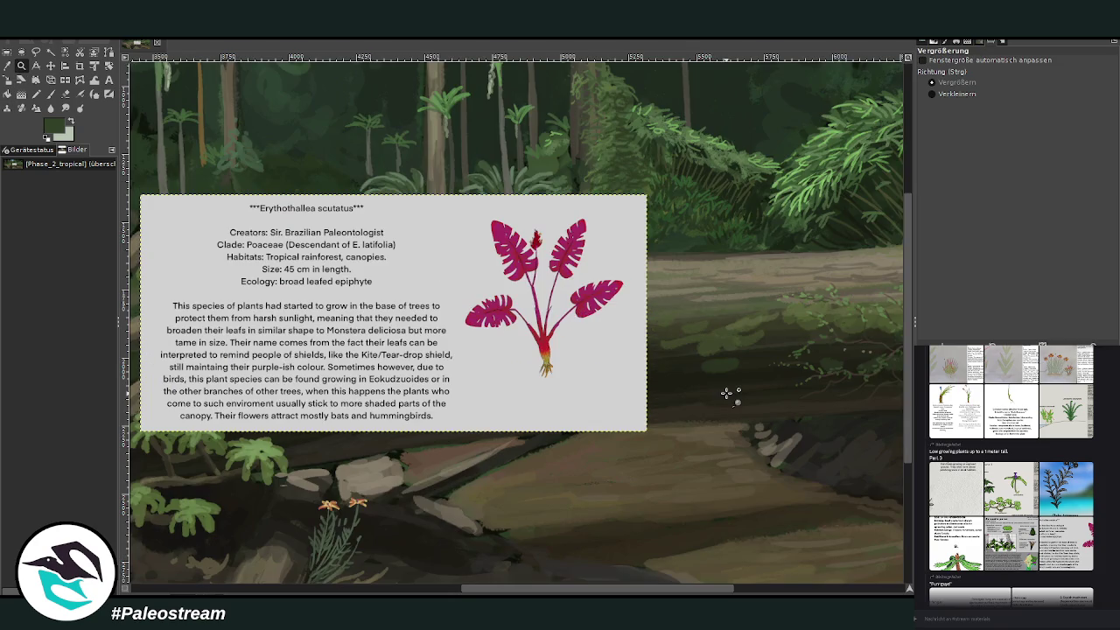
click(79, 66)
drag(445, 194, 648, 431)
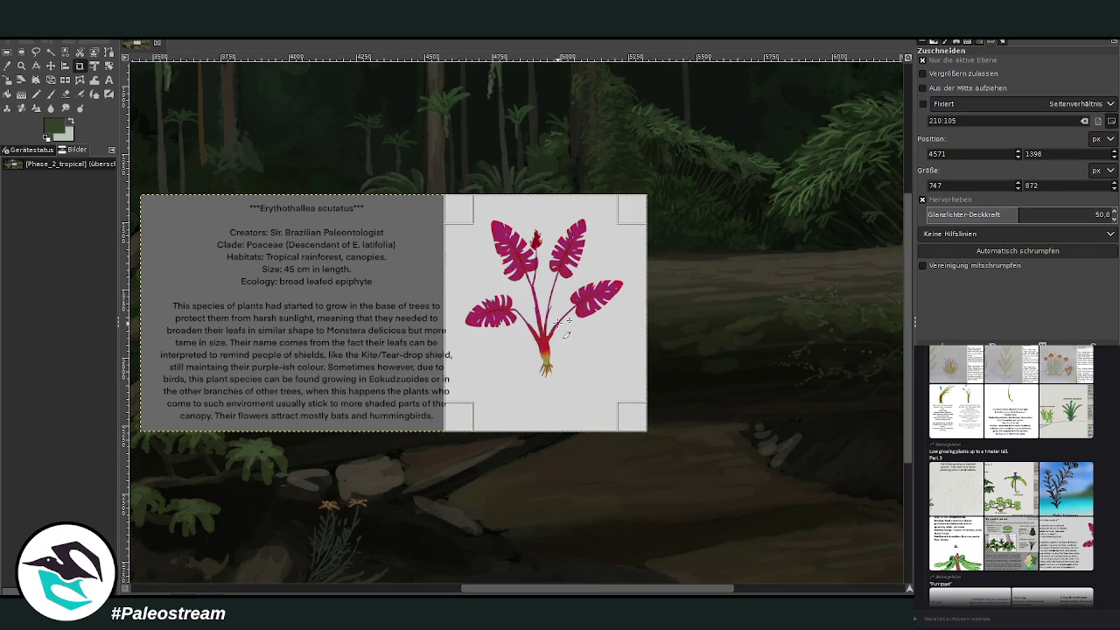
click(551, 322)
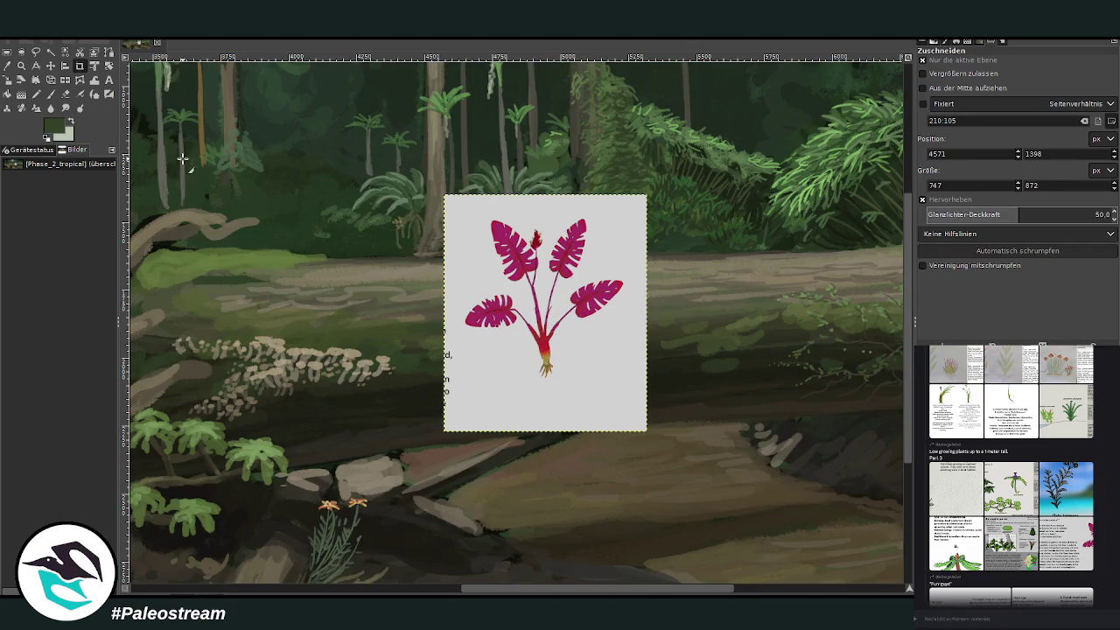
Step: Zoom out around the plant card, then zoom in on the foreground stream
click(50, 66)
scroll(469, 374, down, 3)
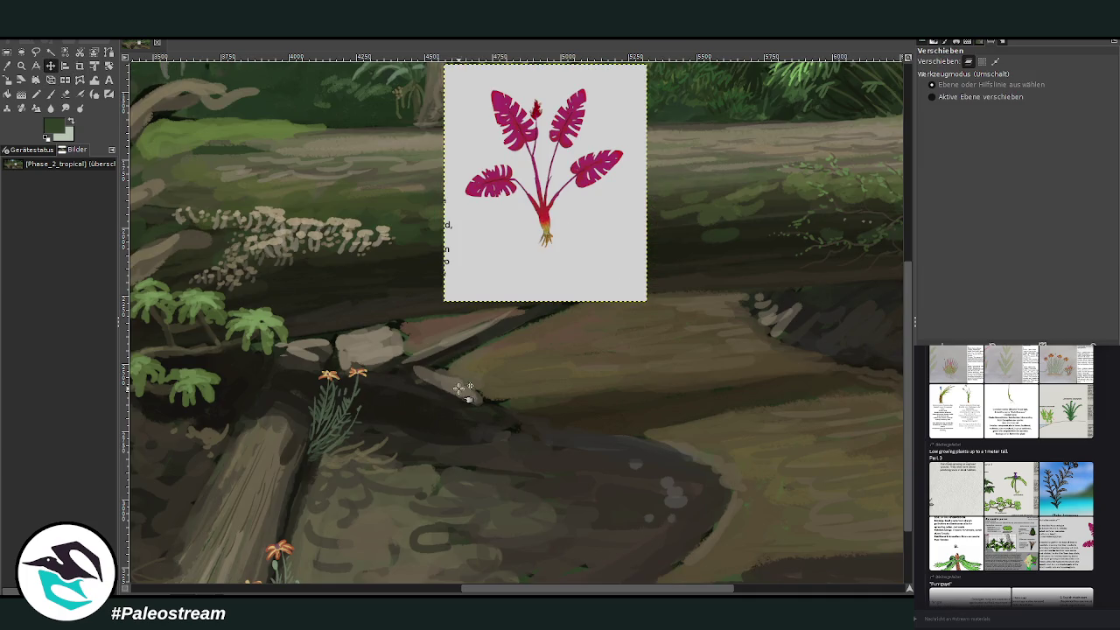
scroll(551, 552, up, 3)
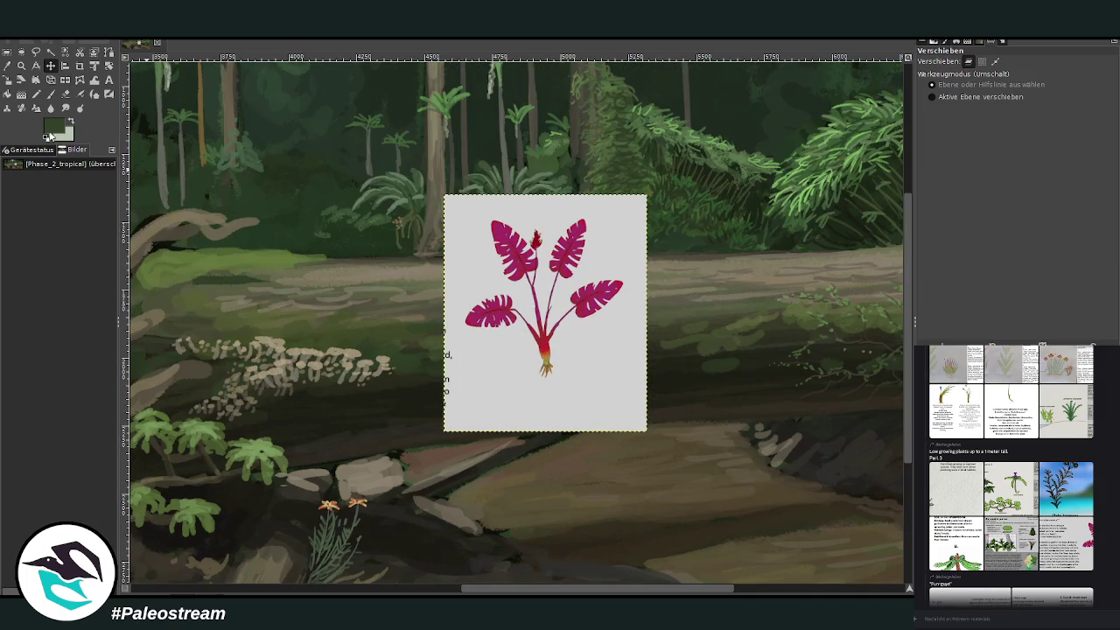
click(21, 65)
click(932, 94)
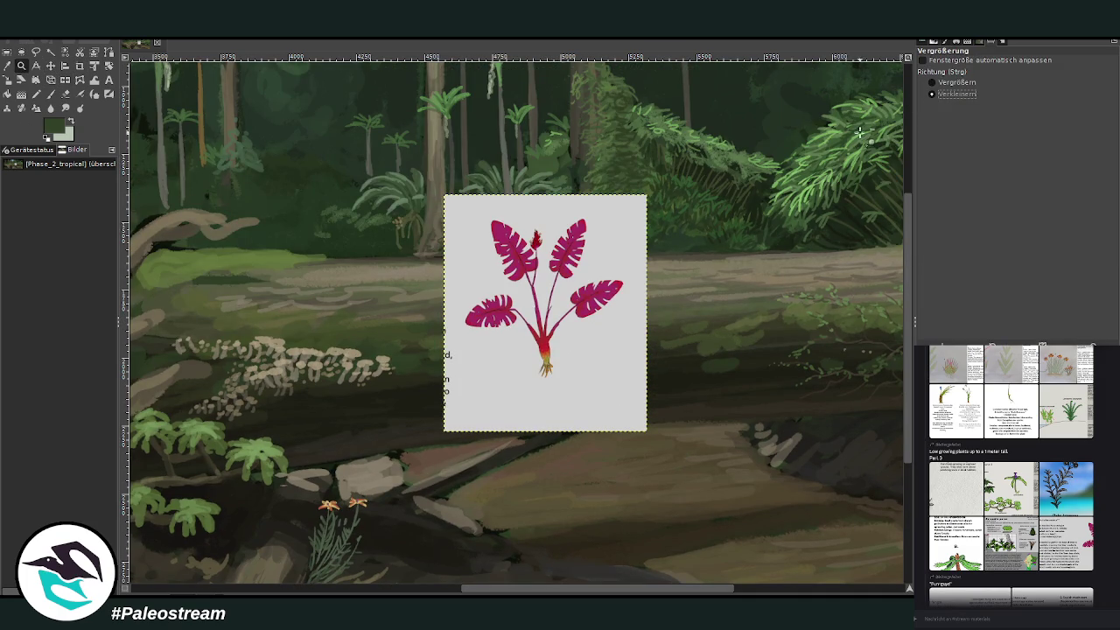
click(464, 303)
click(463, 302)
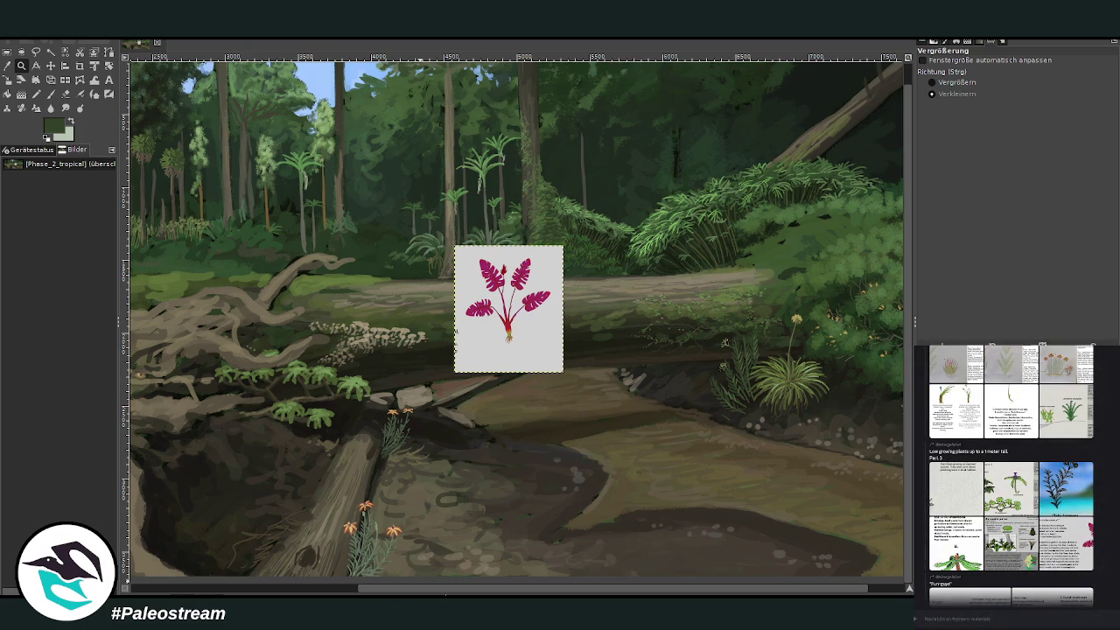
scroll(447, 592, right, 2)
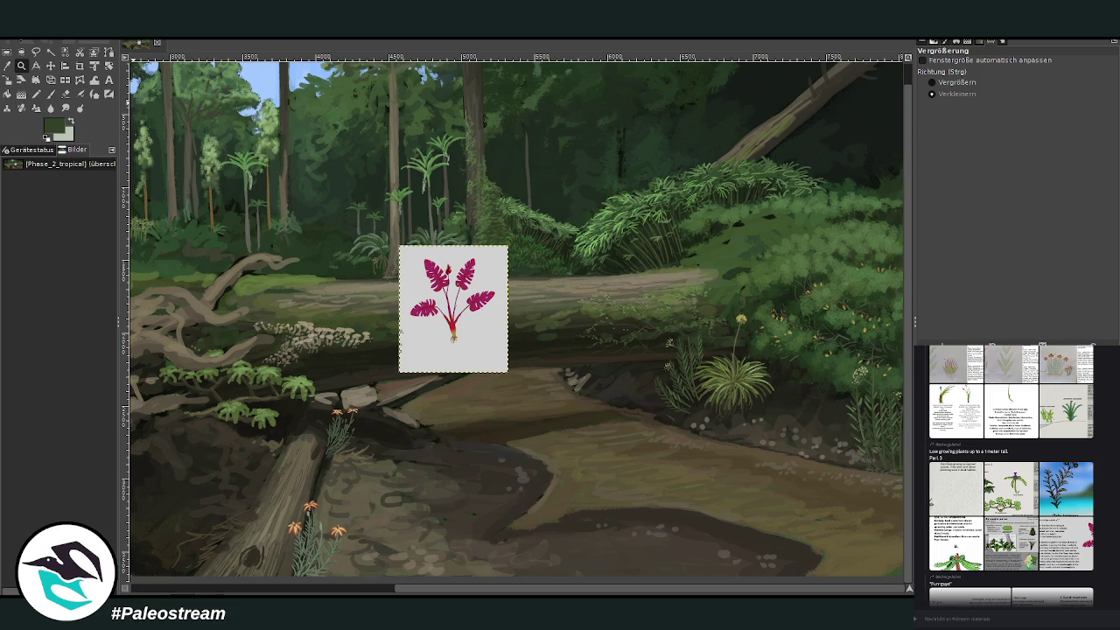
click(932, 82)
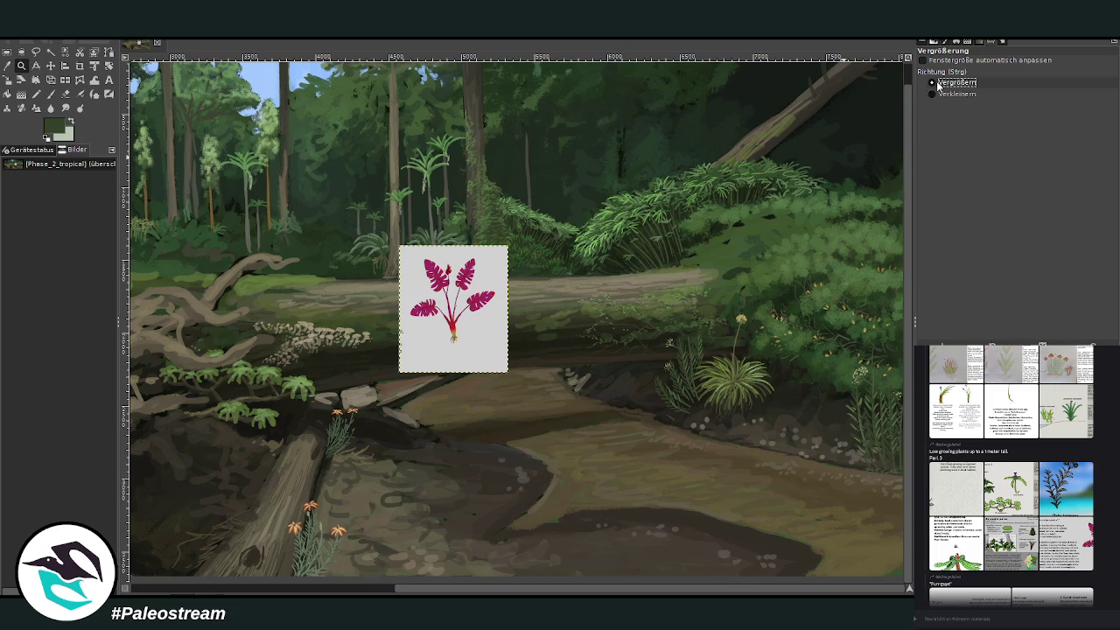
drag(242, 212, 691, 586)
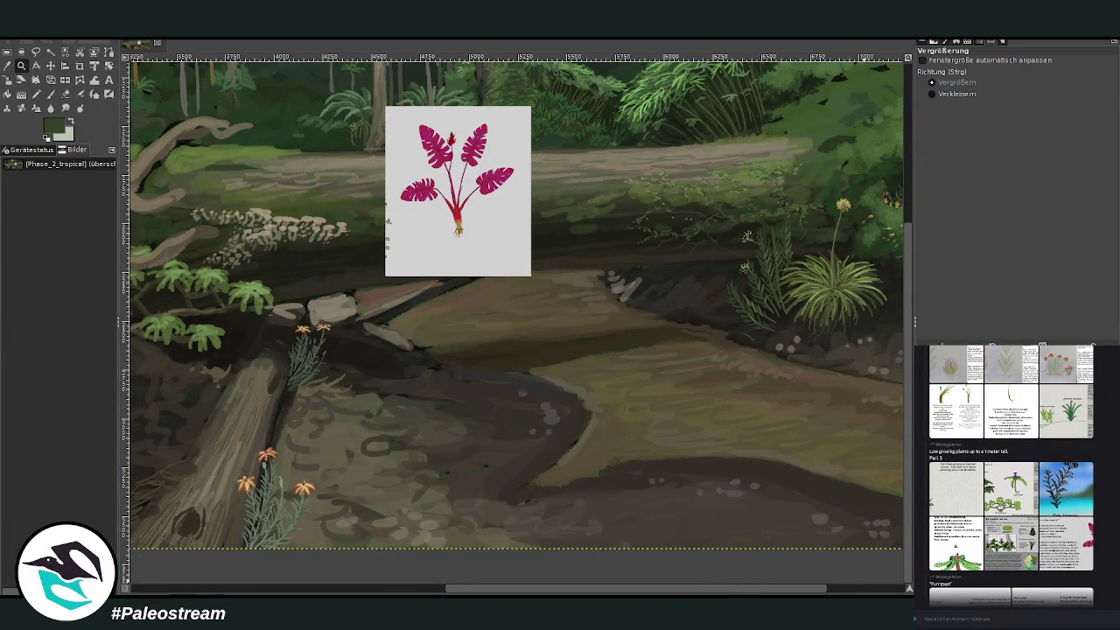
Step: Set the Chalk 03 paintbrush to size 94 and opacity 84.5
key(p)
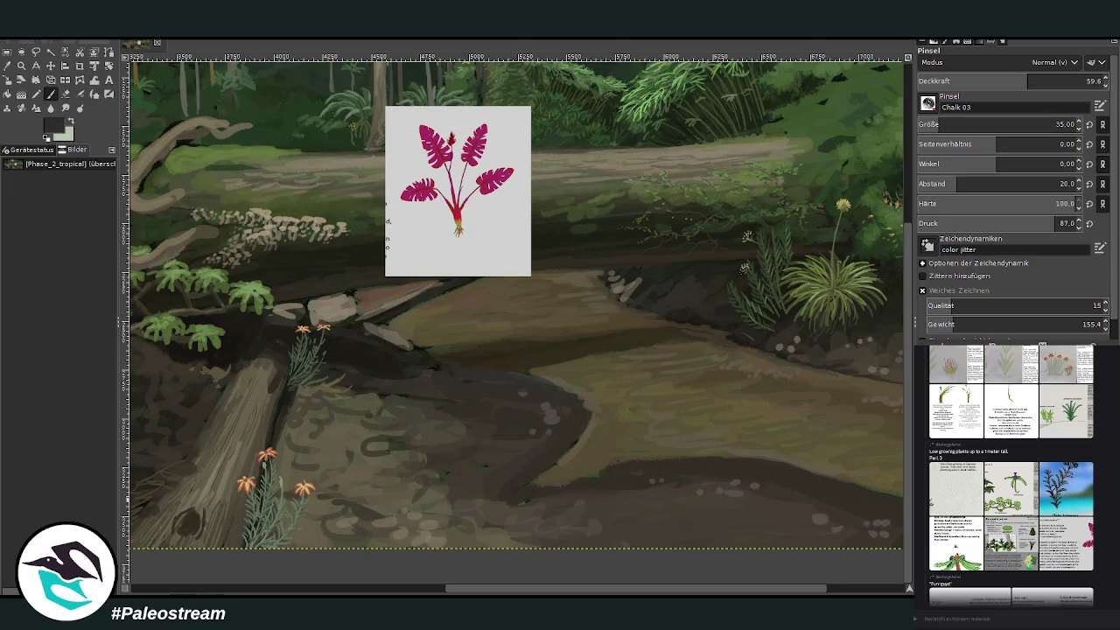
drag(940, 124, 947, 125)
drag(1027, 81, 1054, 81)
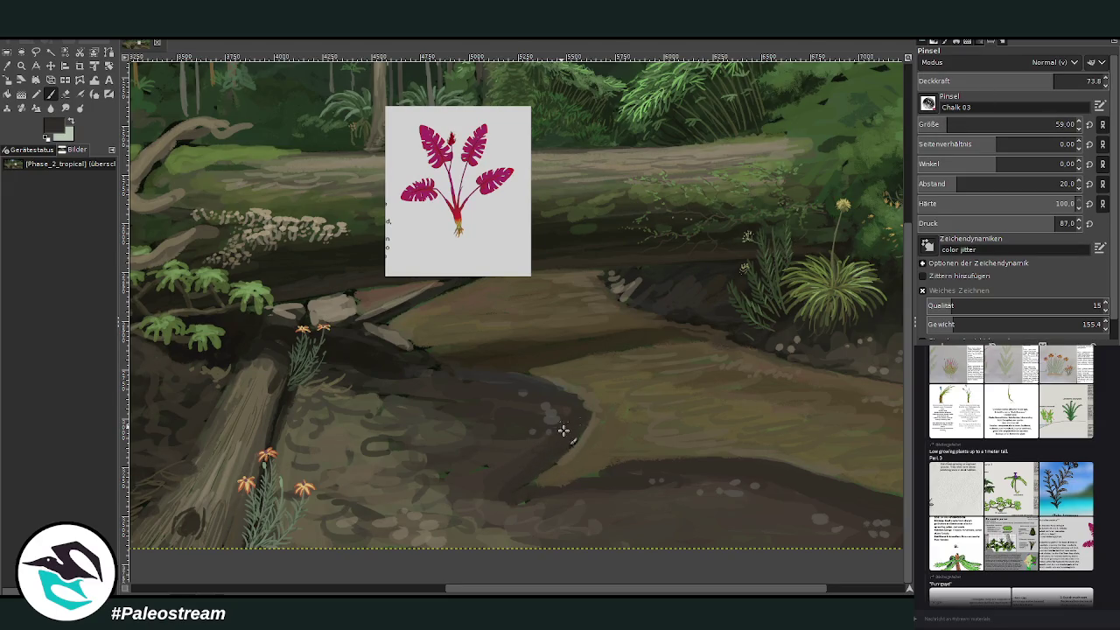
drag(954, 123, 1069, 123)
drag(1054, 80, 1075, 81)
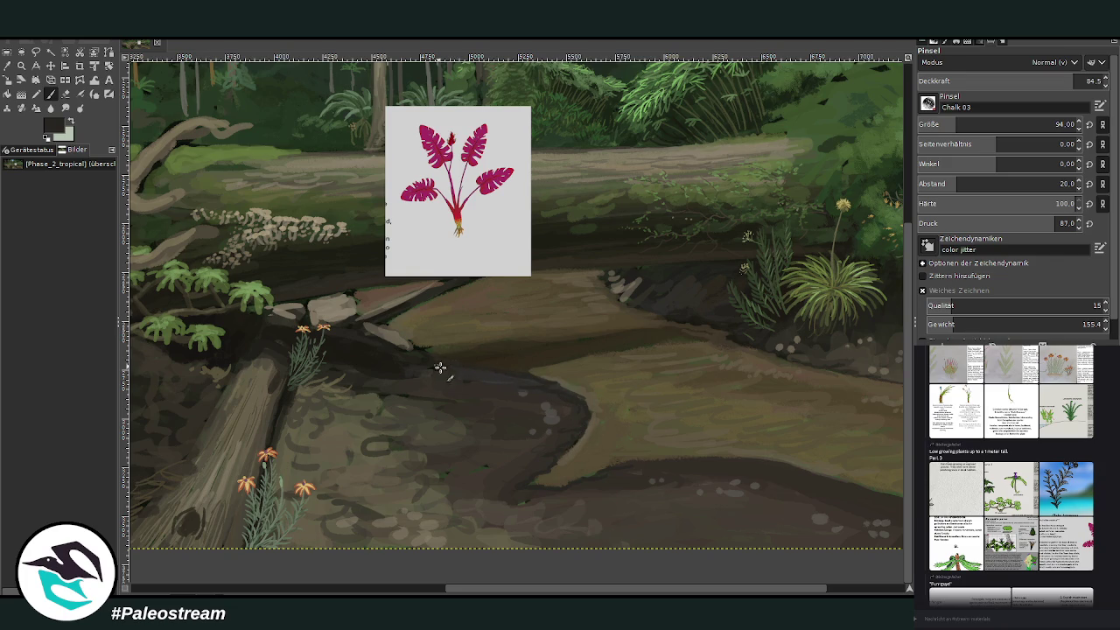
Step: Darken the mud and sand edges with chalky strokes, lowering opacity to 62.8
drag(547, 589, 621, 589)
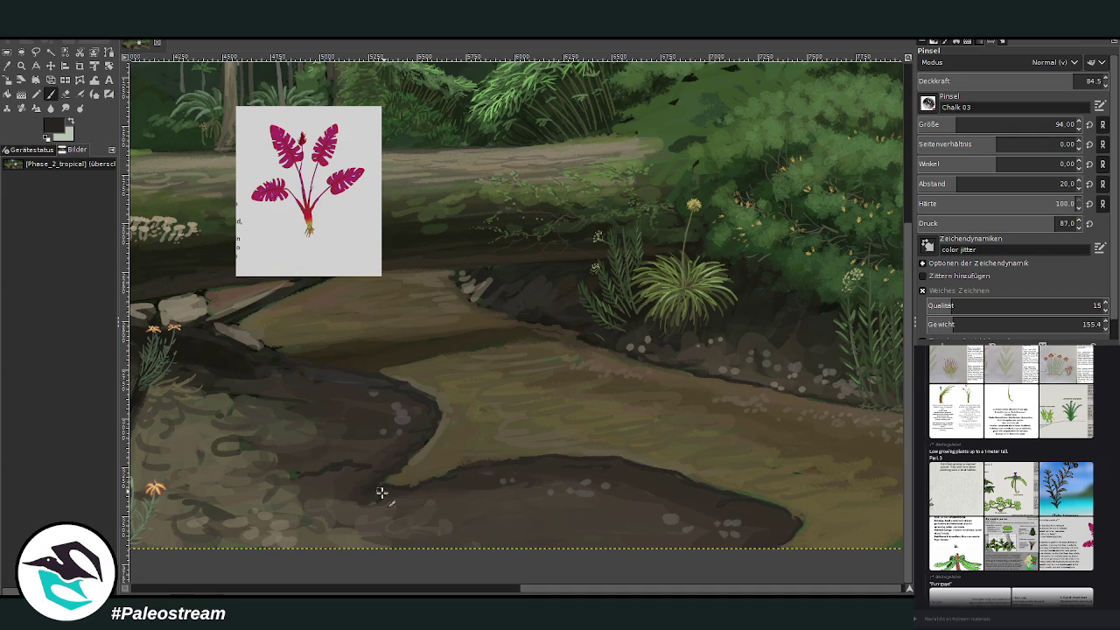
drag(340, 499, 297, 503)
mouse_move(383, 490)
mouse_down()
mouse_move(362, 508)
mouse_move(356, 495)
mouse_move(401, 438)
mouse_up()
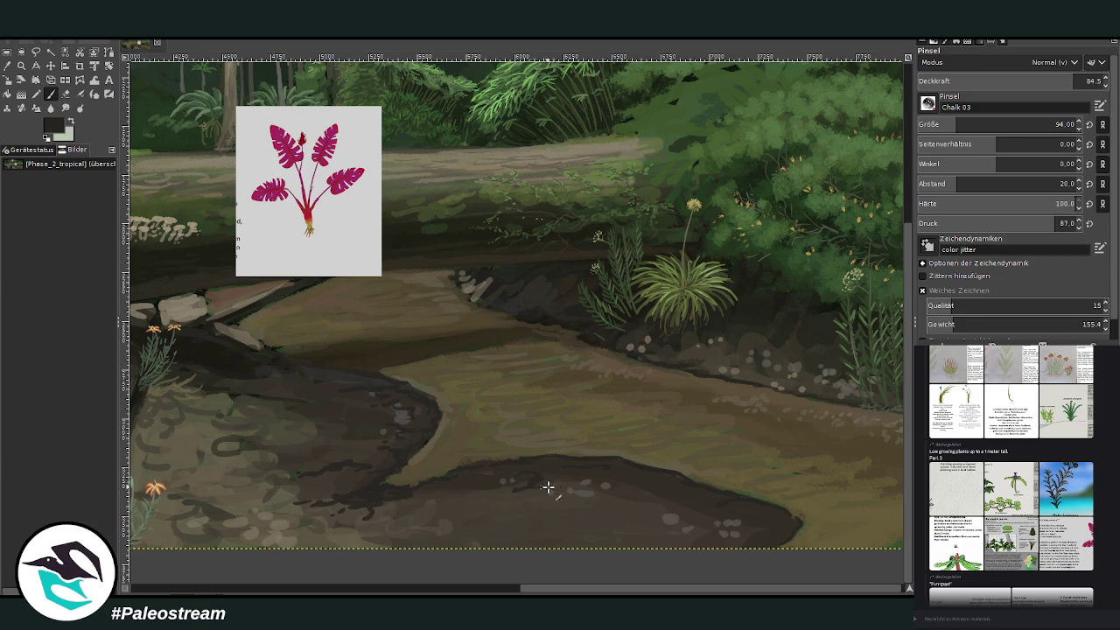
click(1033, 79)
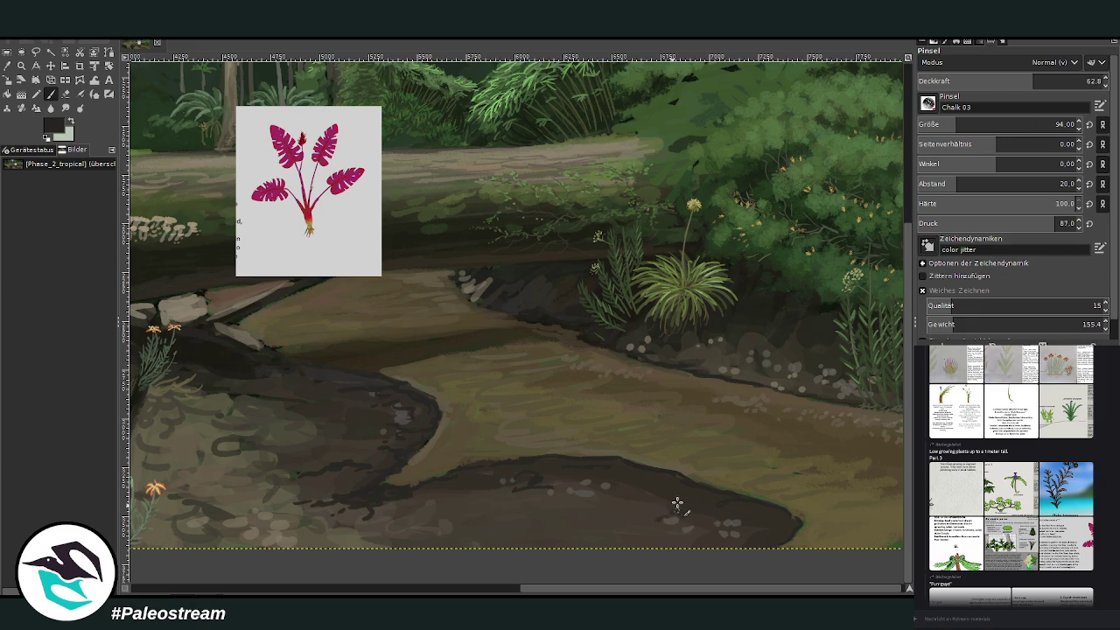
drag(549, 491, 518, 499)
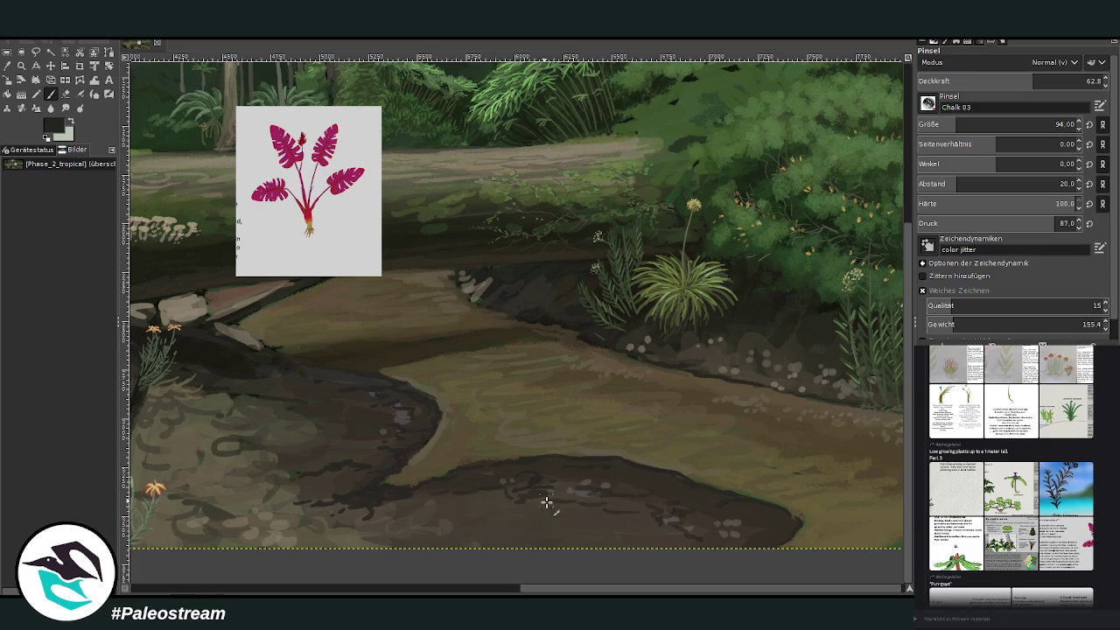
drag(576, 591, 387, 573)
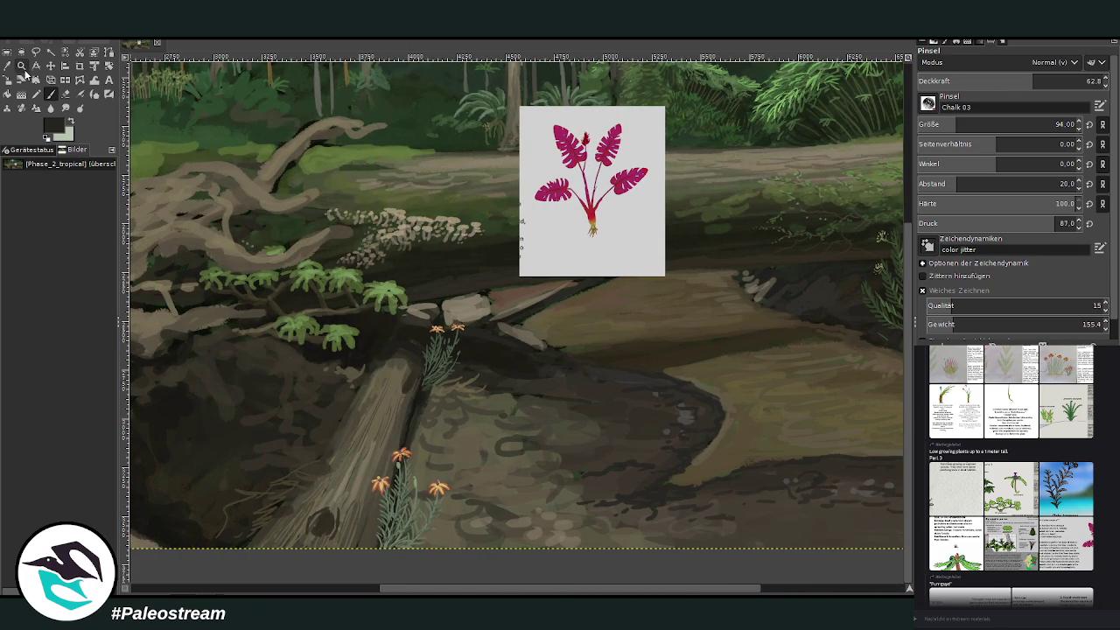
Step: Move the plant reference down-right, zoom in around it, and sample its dark red
click(21, 65)
mouse_move(550, 591)
mouse_down()
mouse_move(672, 591)
mouse_move(589, 591)
mouse_up()
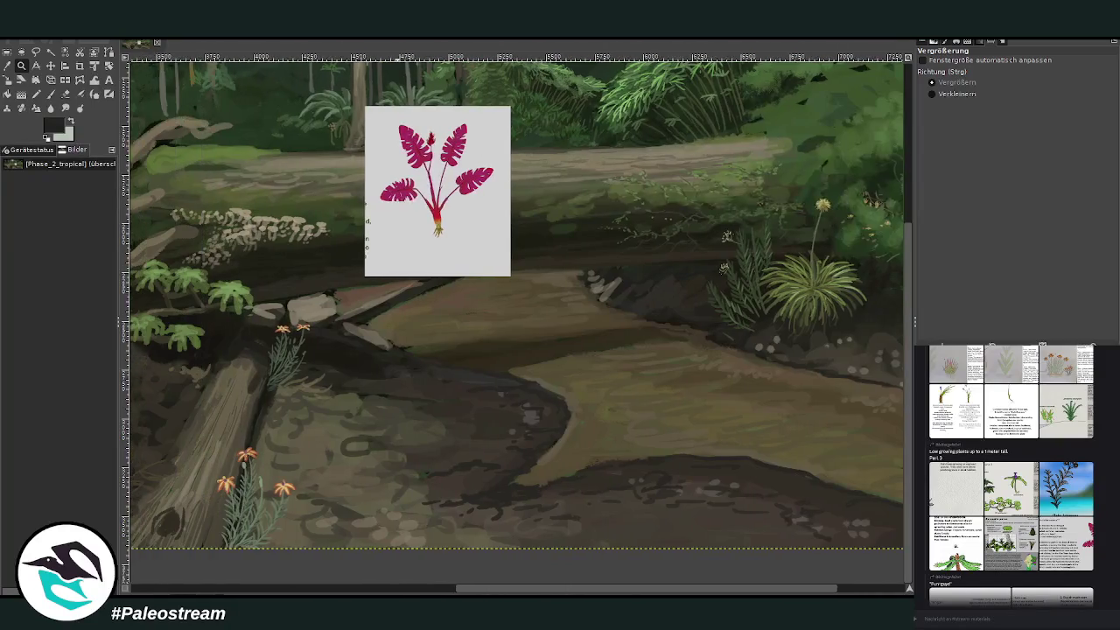
click(51, 66)
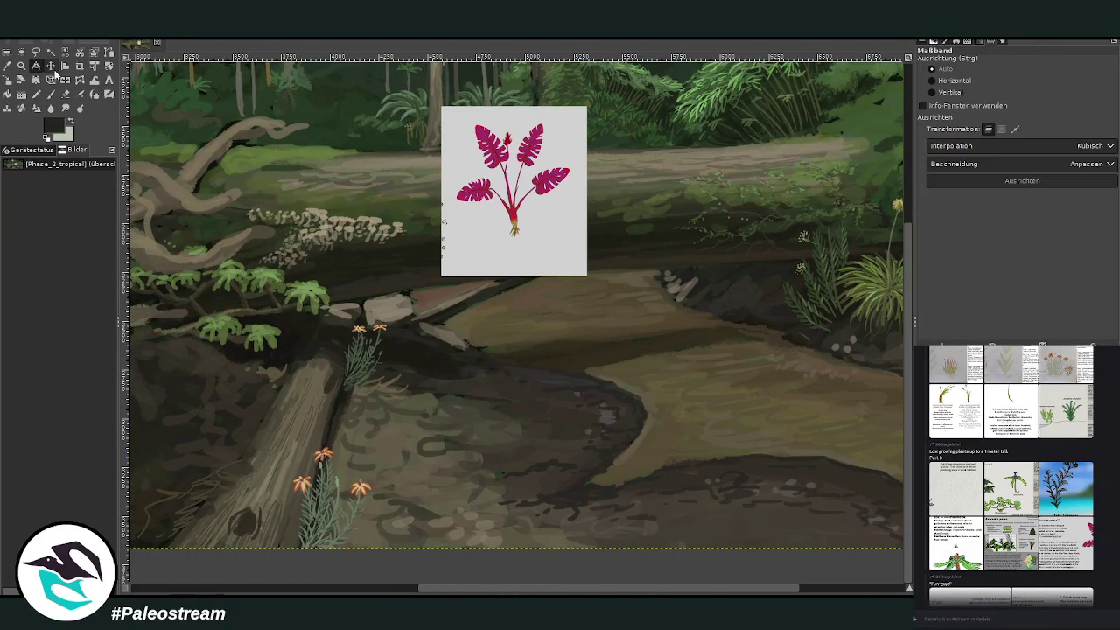
drag(493, 171, 636, 276)
click(21, 66)
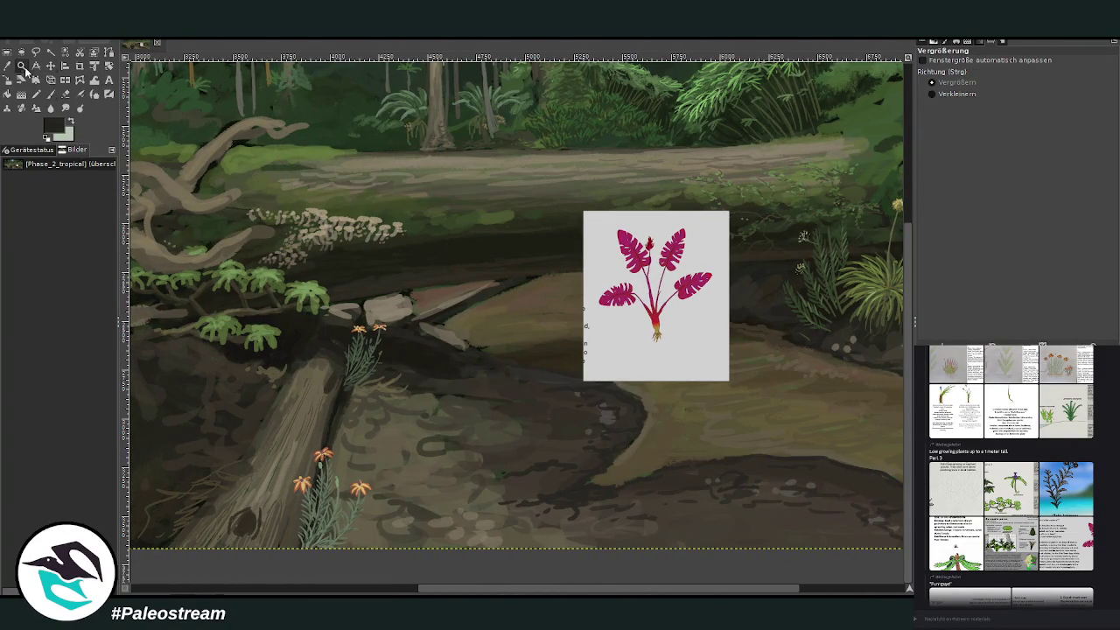
drag(247, 149, 629, 578)
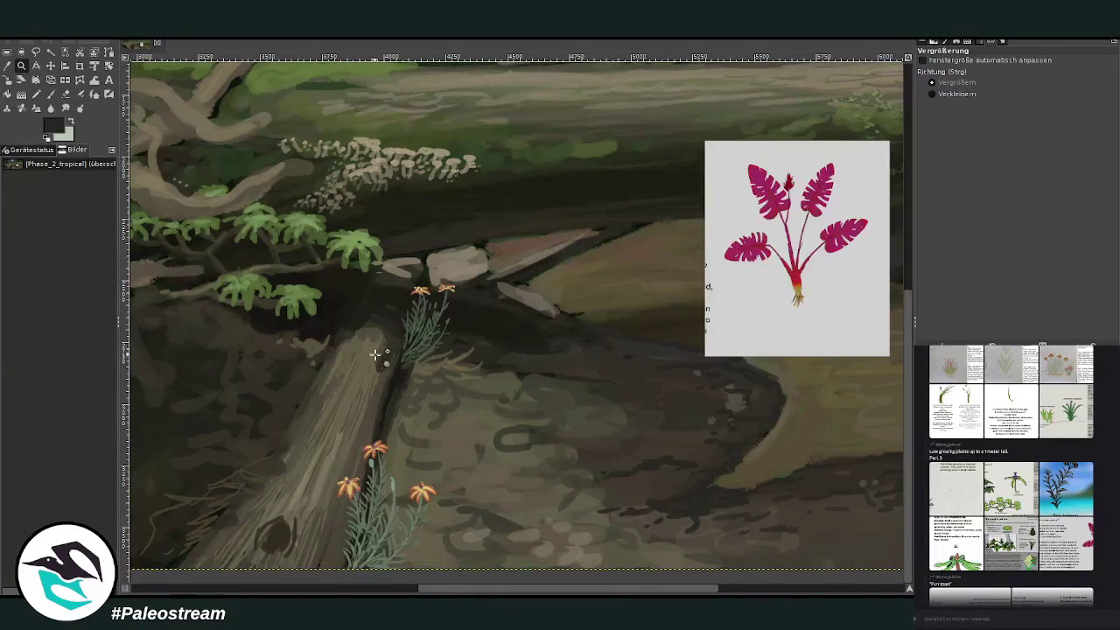
click(7, 67)
click(819, 198)
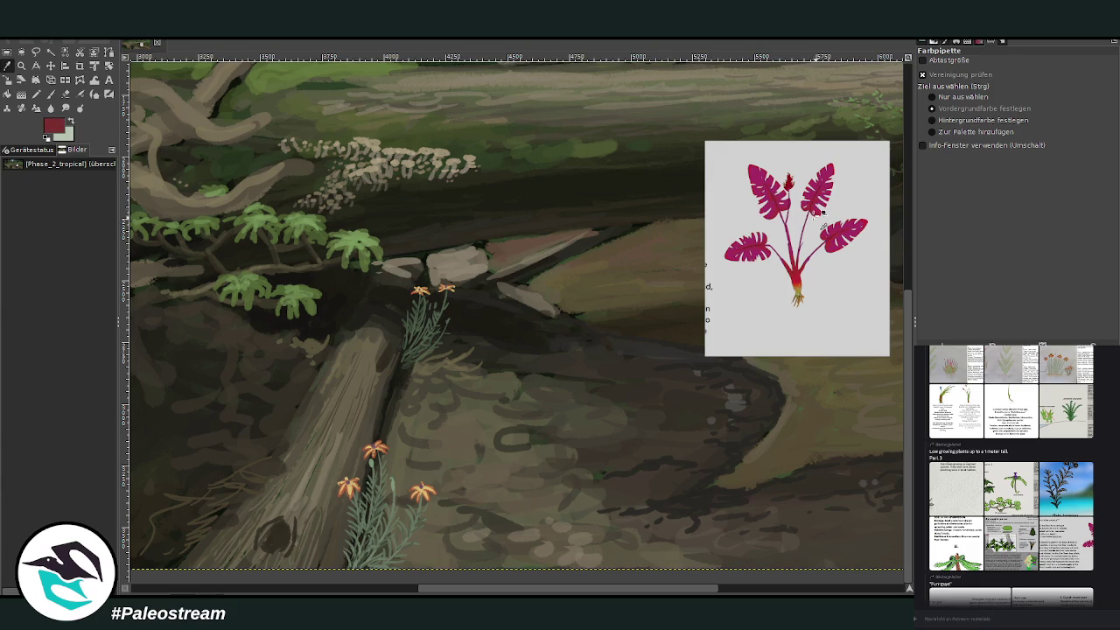
Step: Paint dark-red grass blades beside the grass clump, on the log and near the lower flowers
click(51, 93)
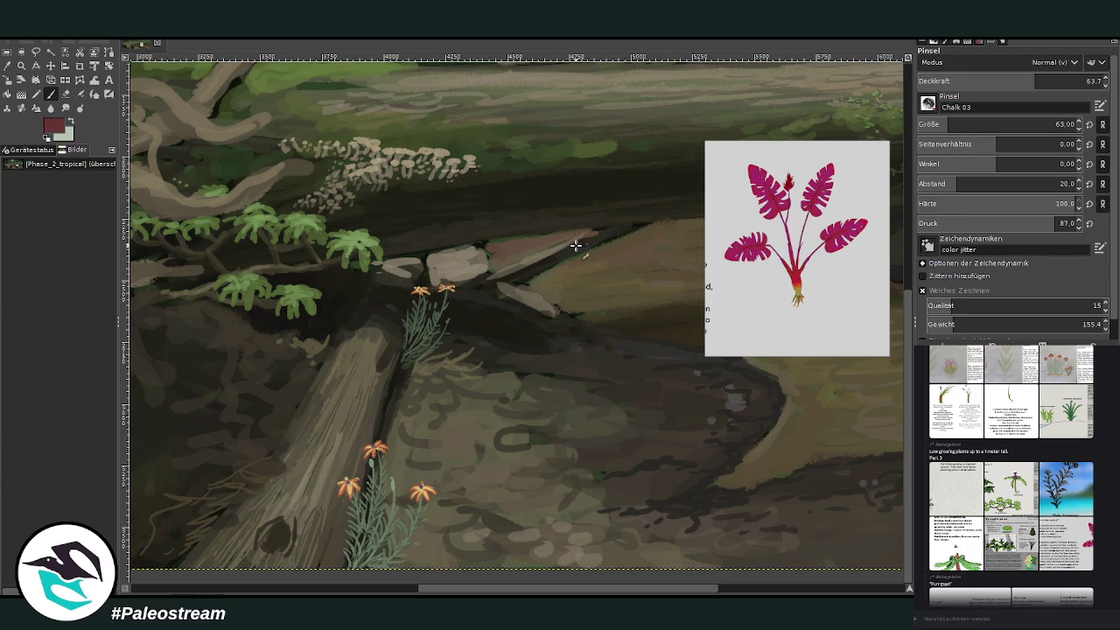
mouse_move(481, 318)
mouse_down()
mouse_move(450, 344)
mouse_move(444, 325)
mouse_move(480, 330)
mouse_move(432, 348)
mouse_move(398, 310)
mouse_move(408, 332)
mouse_up()
mouse_move(330, 341)
mouse_down()
mouse_move(339, 316)
mouse_move(291, 331)
mouse_move(353, 313)
mouse_up()
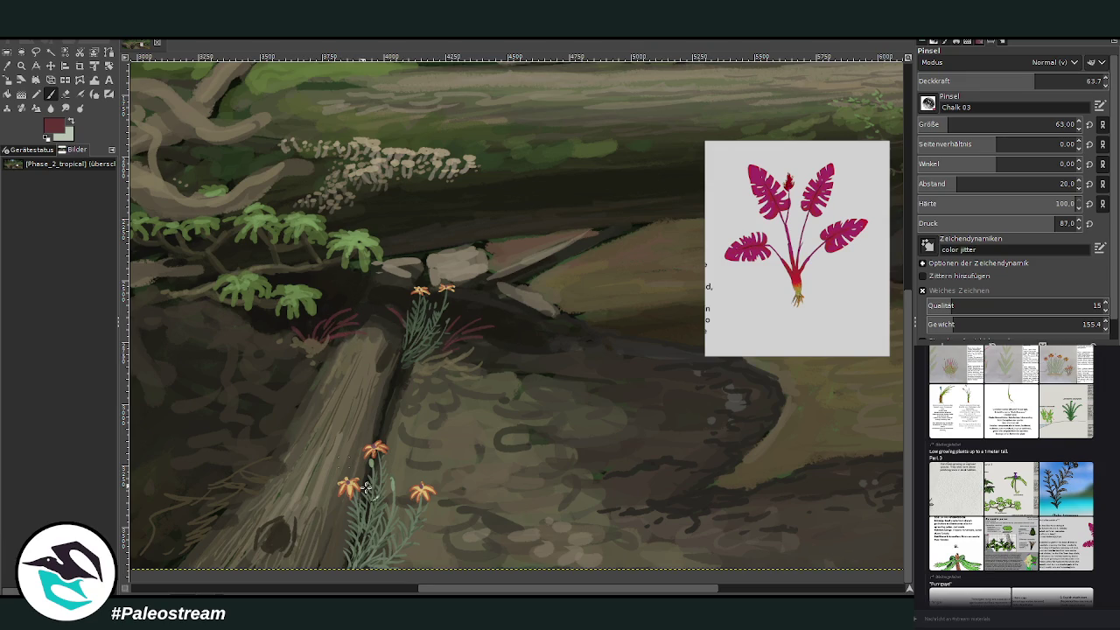
drag(423, 554, 406, 565)
scroll(471, 418, left, 5)
key(o)
click(374, 544)
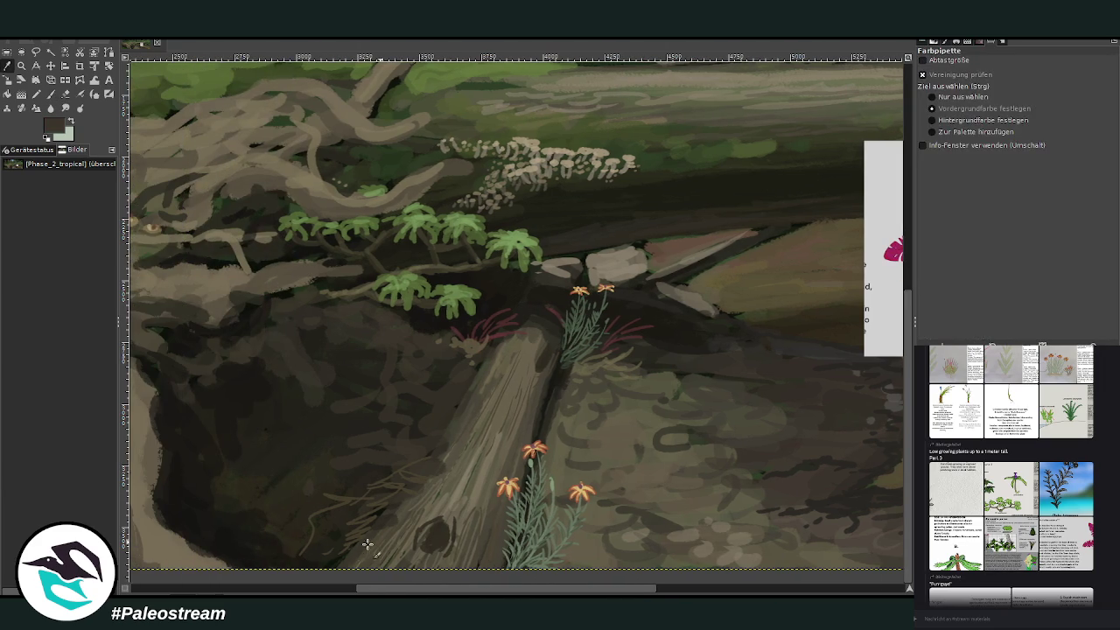
click(49, 94)
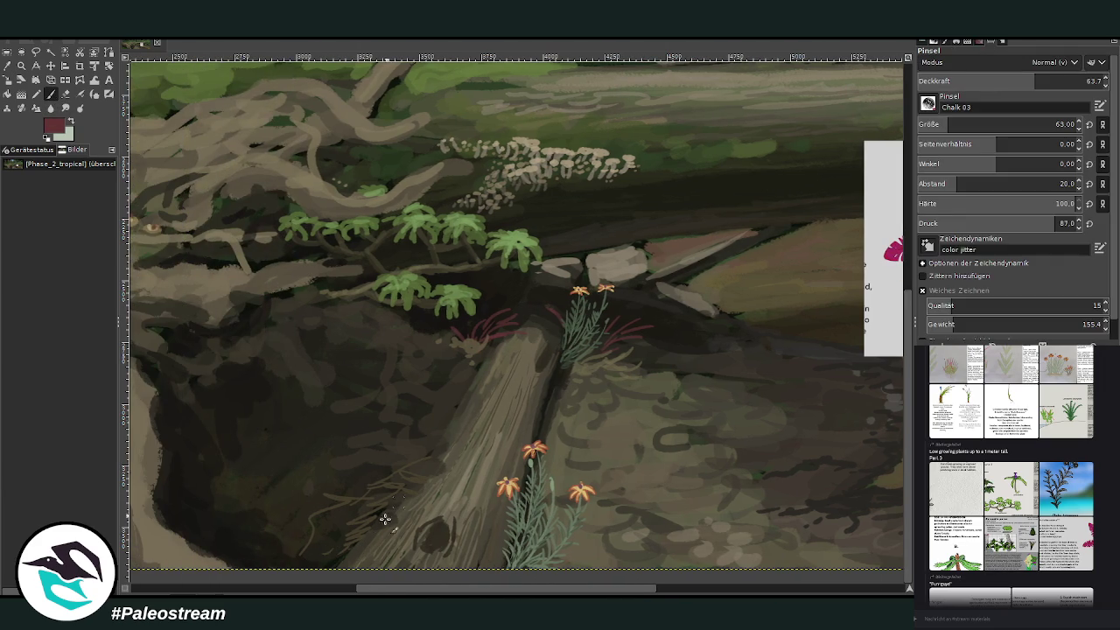
mouse_move(372, 530)
mouse_down()
mouse_move(335, 554)
mouse_move(377, 517)
mouse_move(362, 537)
mouse_move(332, 545)
mouse_up()
drag(422, 591, 475, 593)
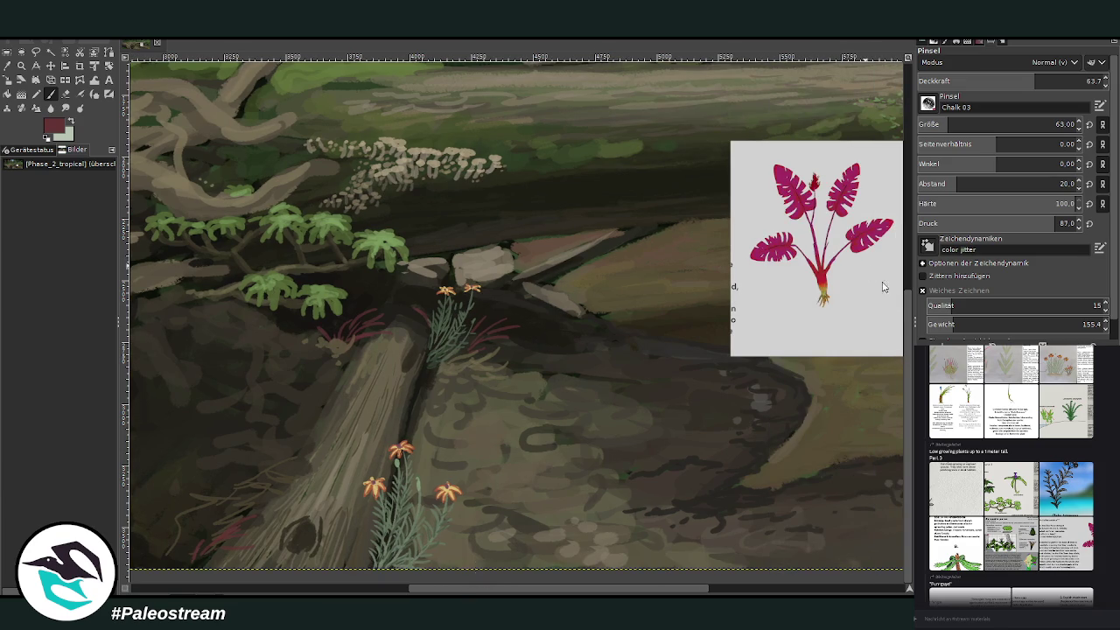
Step: With smooth stroke on and 72.9 opacity, paint magenta and pink leaves around the grass clump and log
click(922, 290)
drag(1020, 80, 1020, 51)
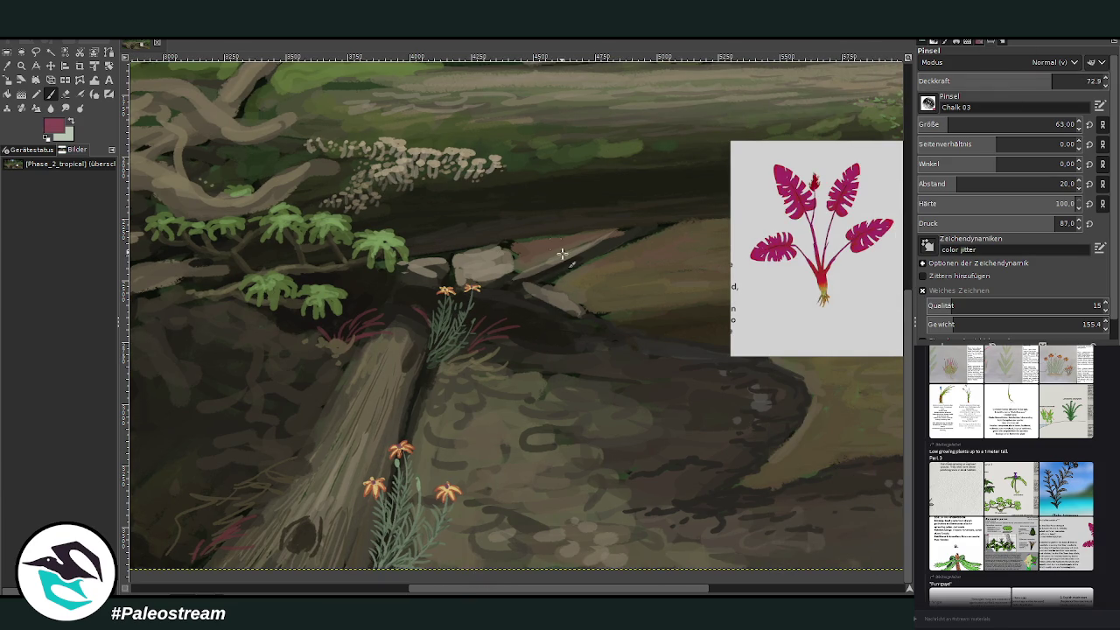
mouse_move(509, 325)
mouse_down()
mouse_move(540, 324)
mouse_move(504, 343)
mouse_move(525, 343)
mouse_move(508, 341)
mouse_up()
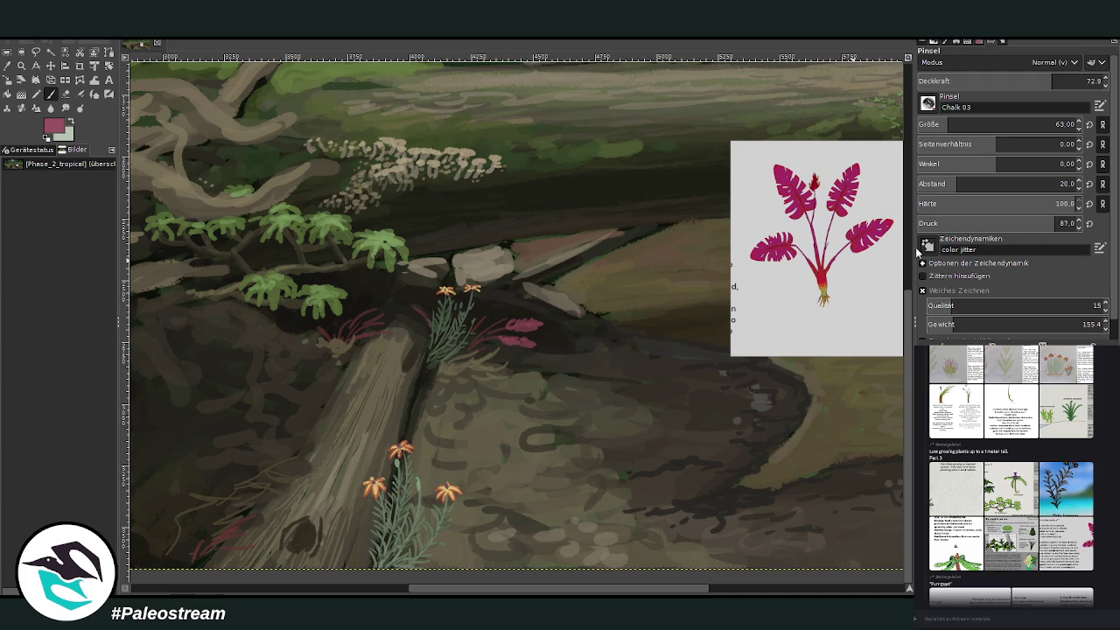
drag(508, 314, 524, 317)
drag(478, 321, 495, 307)
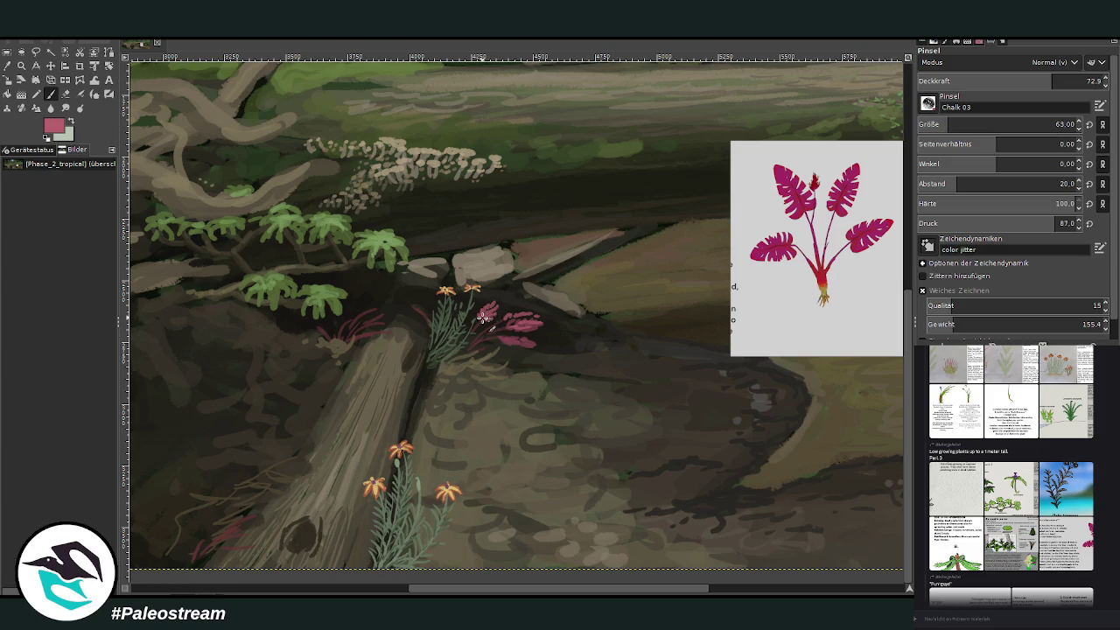
drag(425, 317, 398, 307)
ctrl+click(776, 254)
mouse_move(401, 306)
mouse_down()
mouse_move(383, 325)
mouse_move(345, 303)
mouse_move(353, 307)
mouse_move(327, 324)
mouse_up()
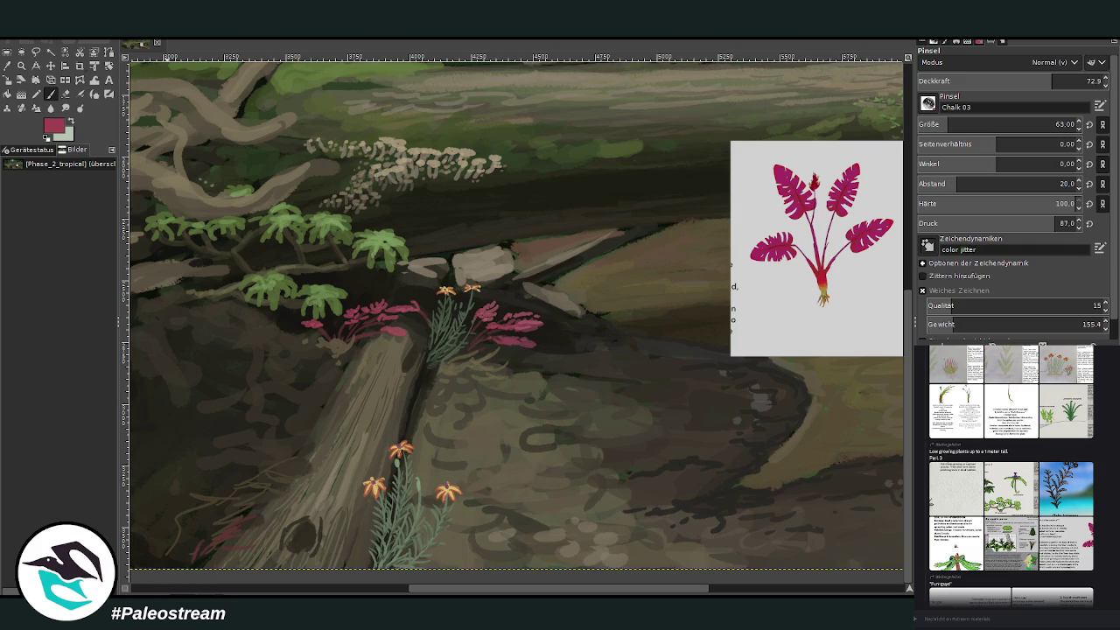
Step: Paint a dark-grey stroke, then add crimson leaf strokes to the left plant at 51.7 opacity
key(o)
click(557, 359)
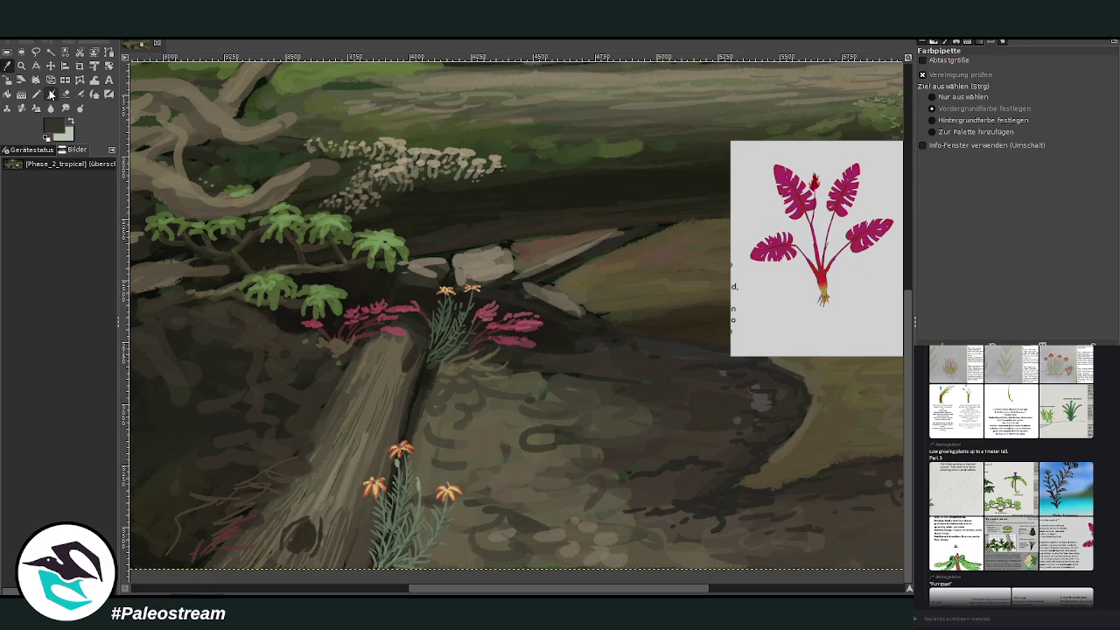
key(p)
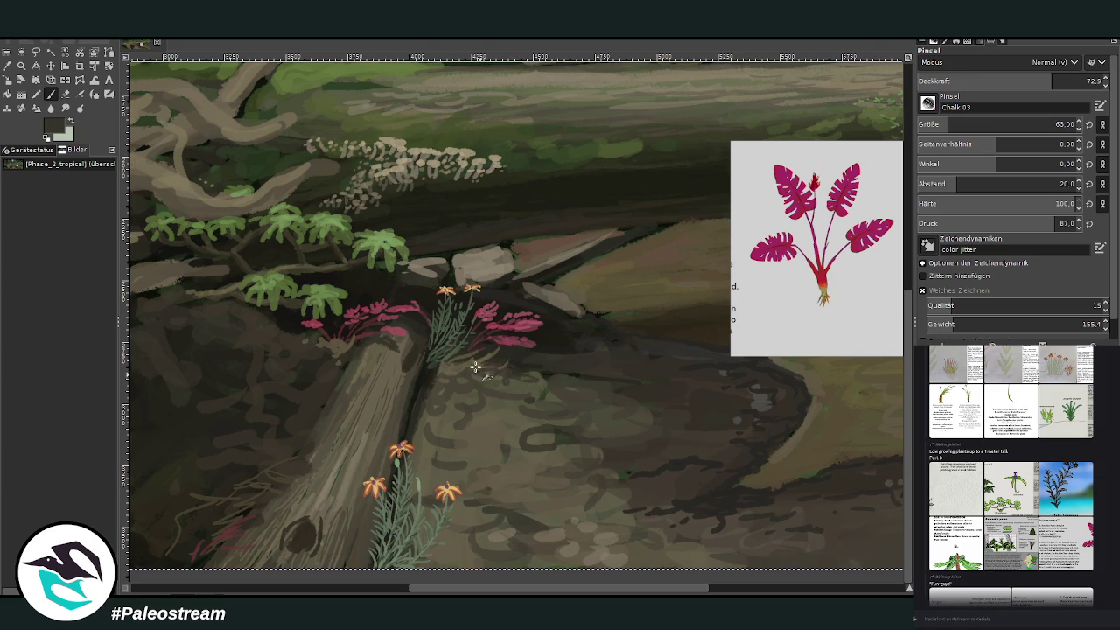
drag(485, 590, 530, 573)
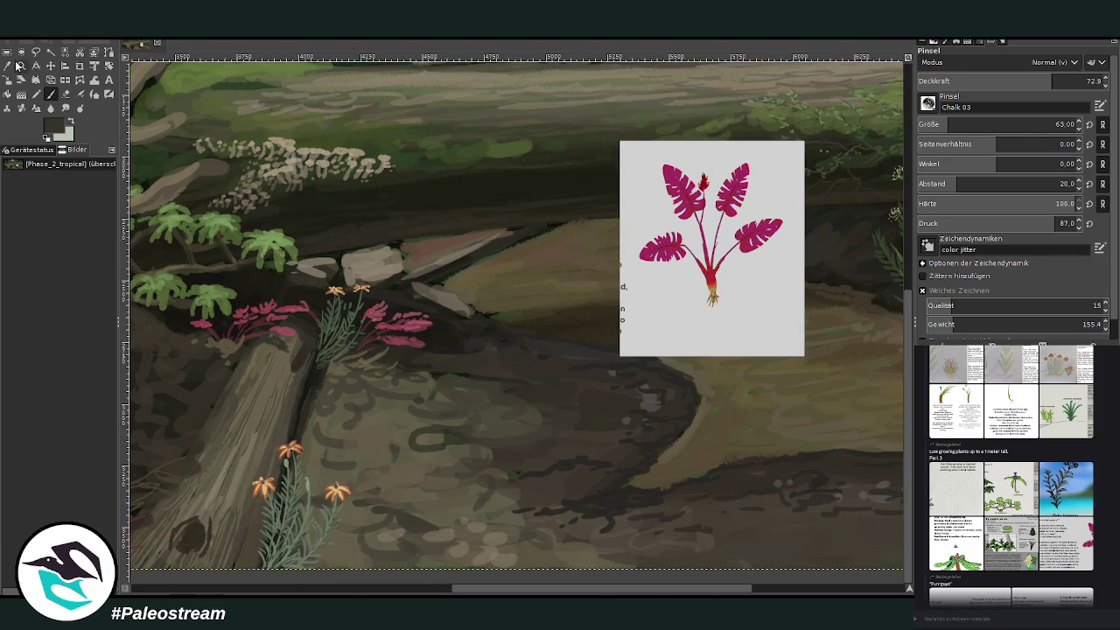
click(8, 65)
click(385, 319)
key(p)
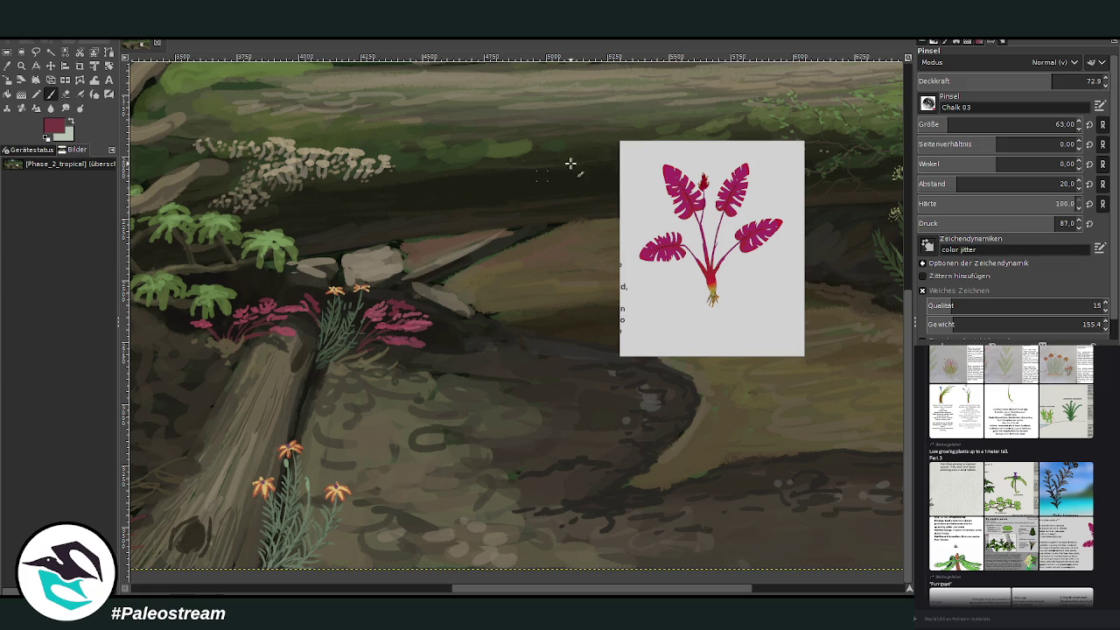
click(1012, 80)
drag(272, 293, 228, 323)
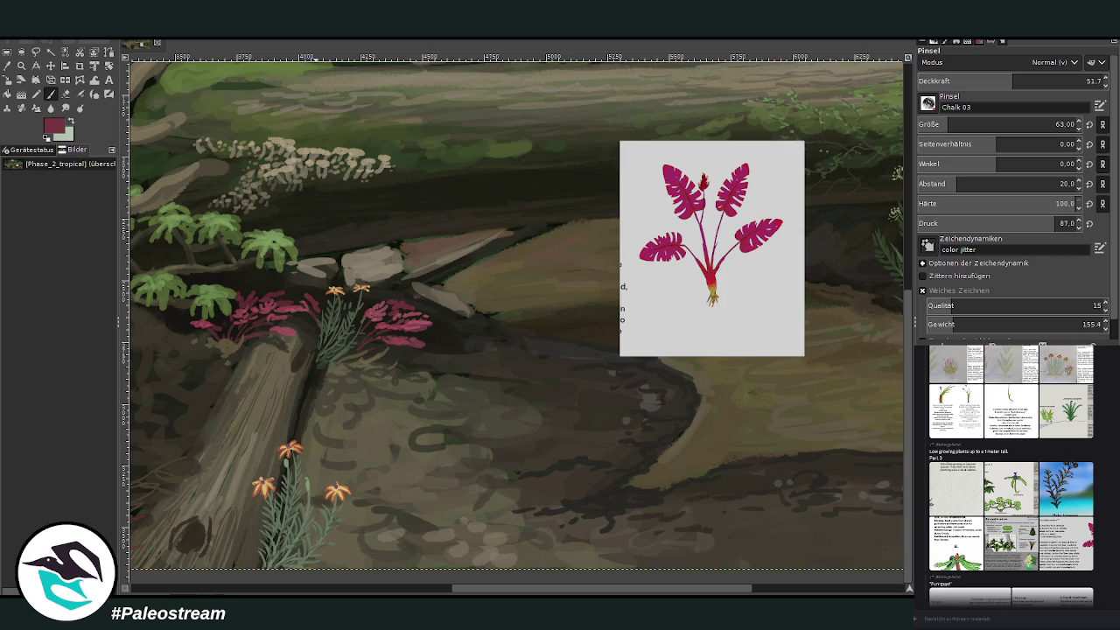
Step: Scroll down through the magenta plant reference and shift the canvas view
scroll(1011, 481, down, 5)
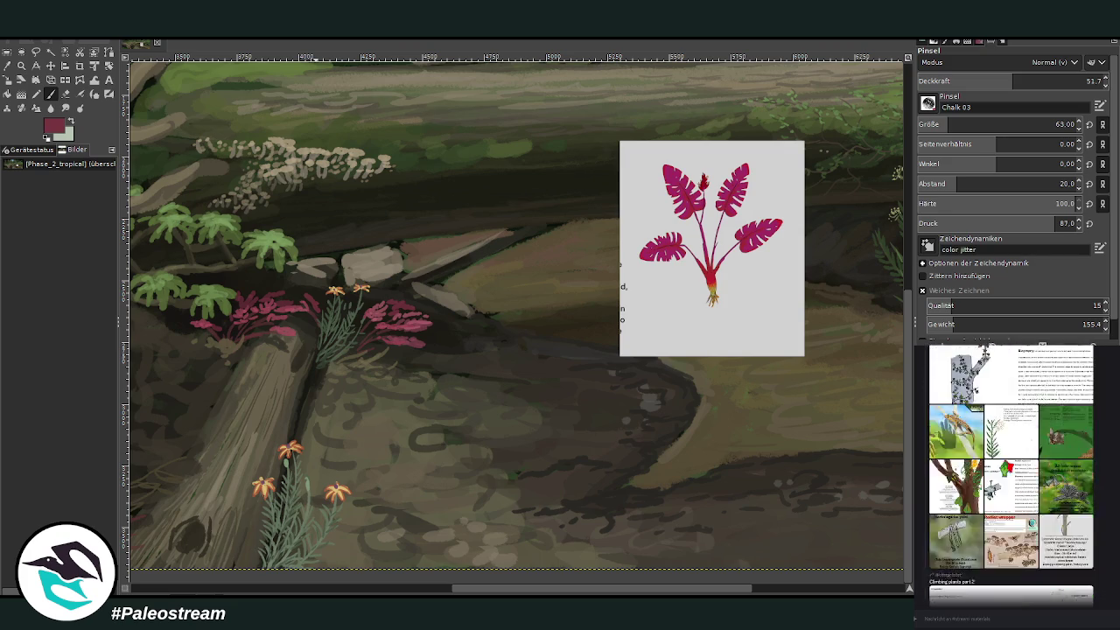
scroll(1010, 481, down, 5)
scroll(1006, 525, down, 2)
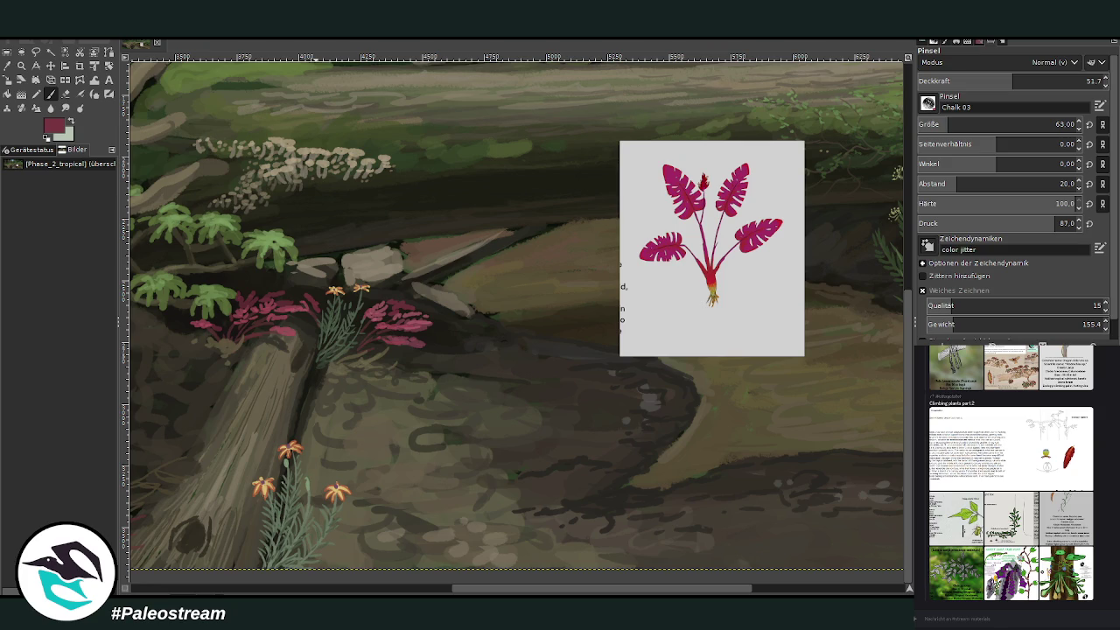
drag(472, 588, 566, 588)
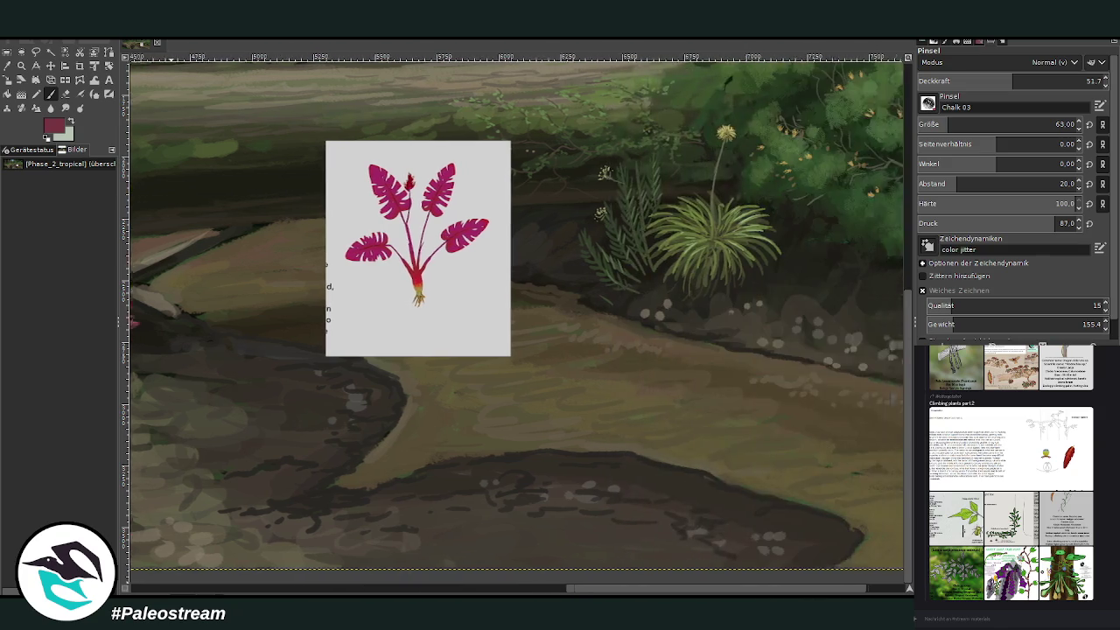
Step: Move the plant reference down-right and paint a pink leaf patch on the dark bank at size 41
click(50, 66)
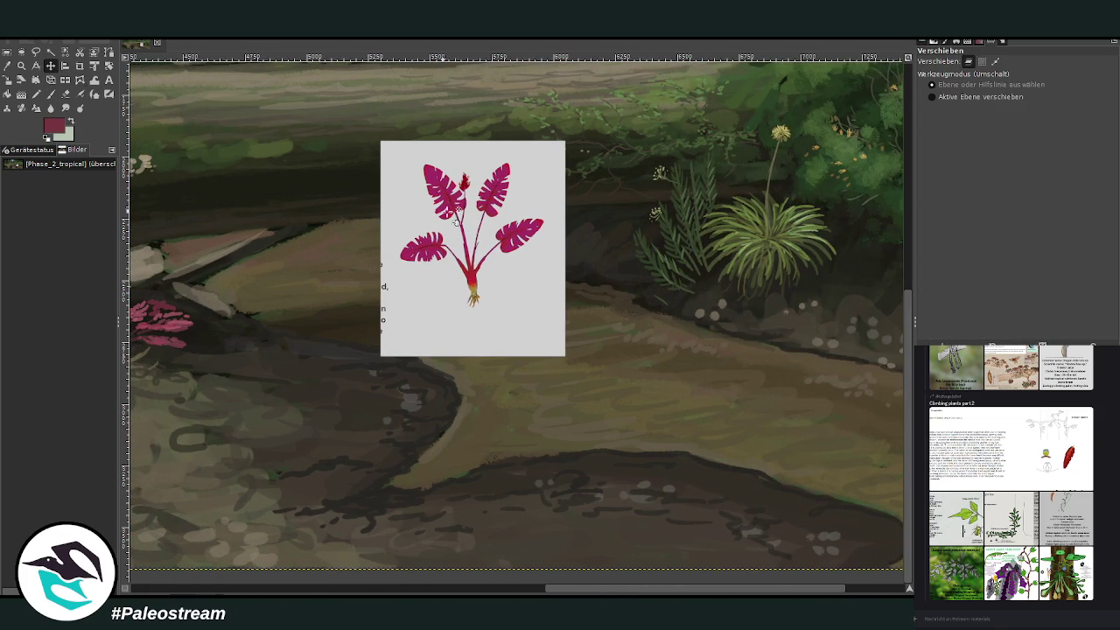
drag(432, 158, 609, 353)
click(51, 94)
mouse_move(577, 223)
mouse_down()
mouse_move(542, 229)
mouse_move(577, 225)
mouse_move(572, 237)
mouse_move(607, 225)
mouse_move(588, 244)
mouse_move(610, 233)
mouse_move(549, 218)
mouse_up()
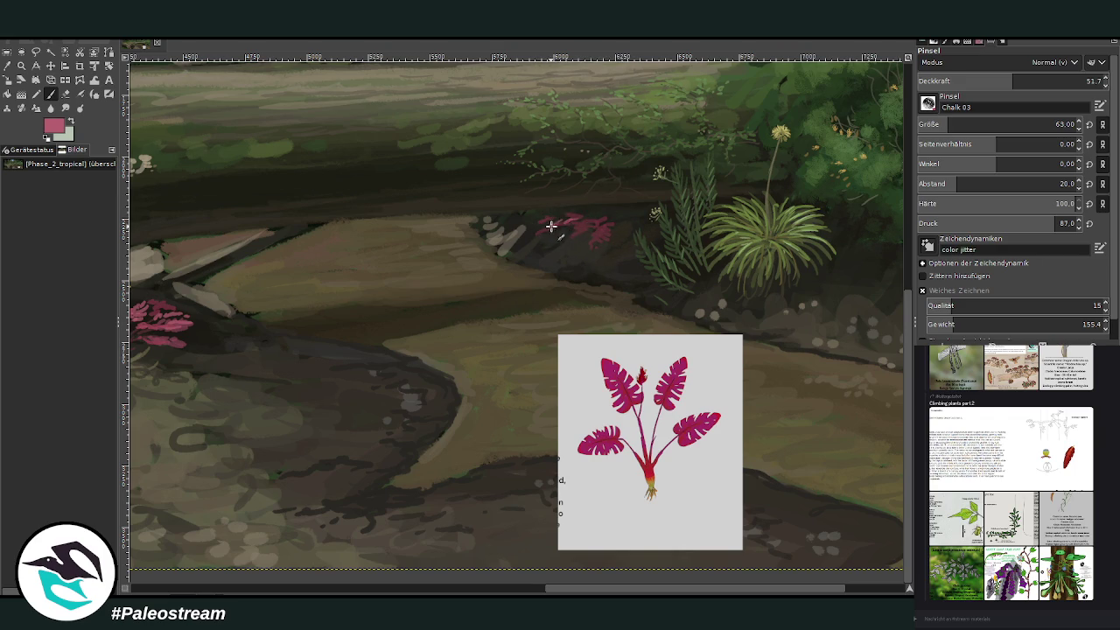
mouse_move(567, 232)
mouse_down()
mouse_move(545, 220)
mouse_move(560, 210)
mouse_move(586, 219)
mouse_move(533, 221)
mouse_up()
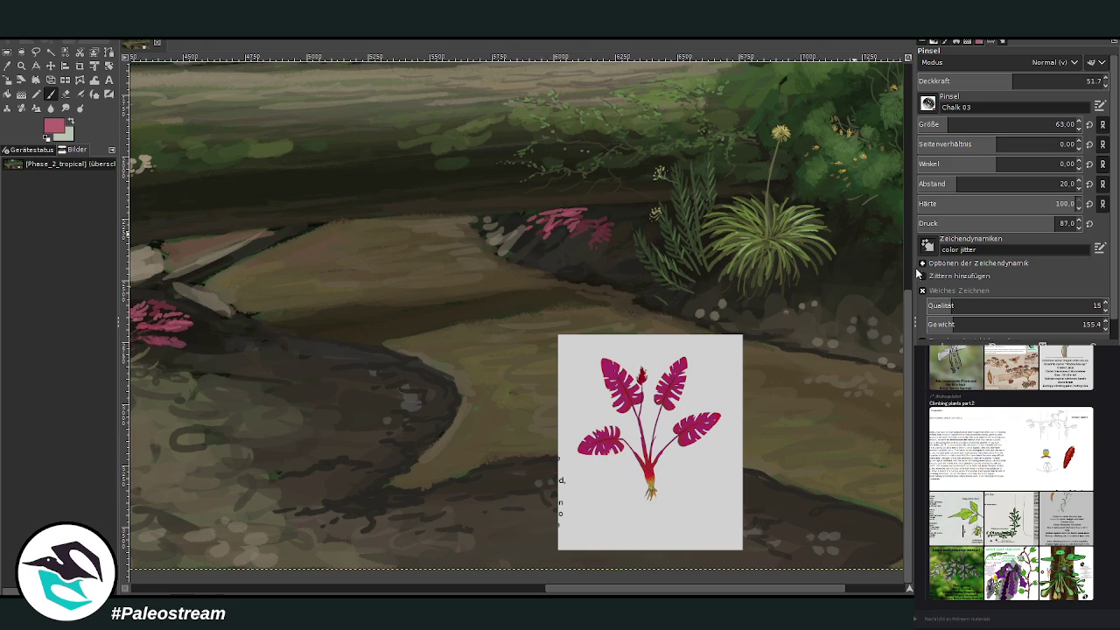
scroll(980, 124, down, 2)
text(41)
key(Return)
mouse_move(604, 218)
mouse_down()
mouse_move(623, 236)
mouse_move(630, 229)
mouse_up()
Step: At brush size 52, paint grey-olive highlights on the soil and rock edges beside the pink plants
key(o)
click(587, 117)
key(p)
click(951, 121)
key(o)
click(506, 239)
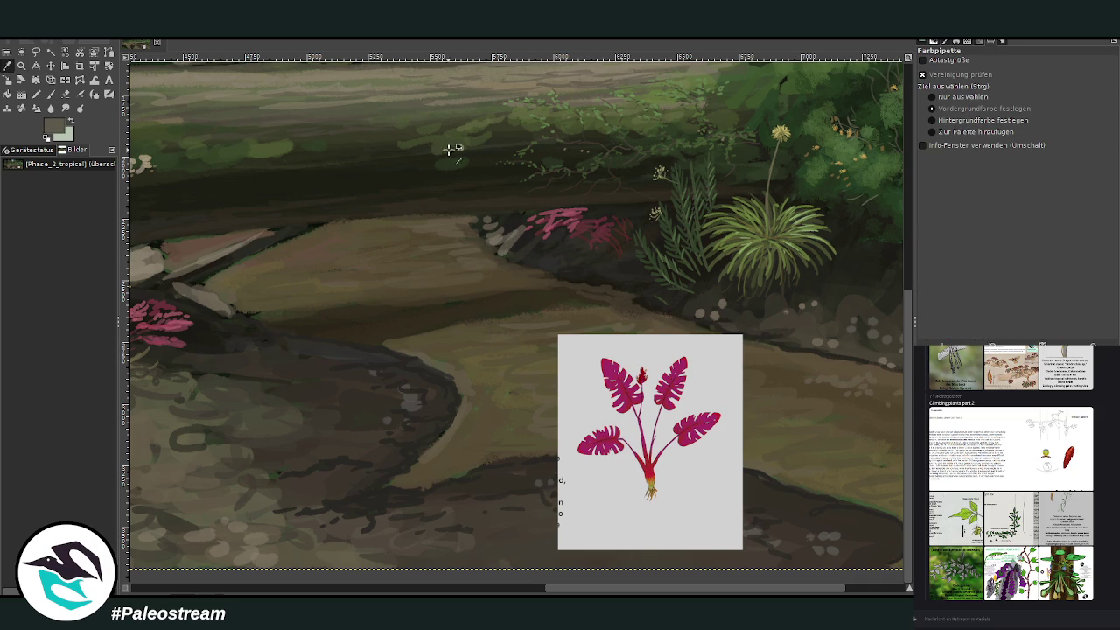
click(50, 95)
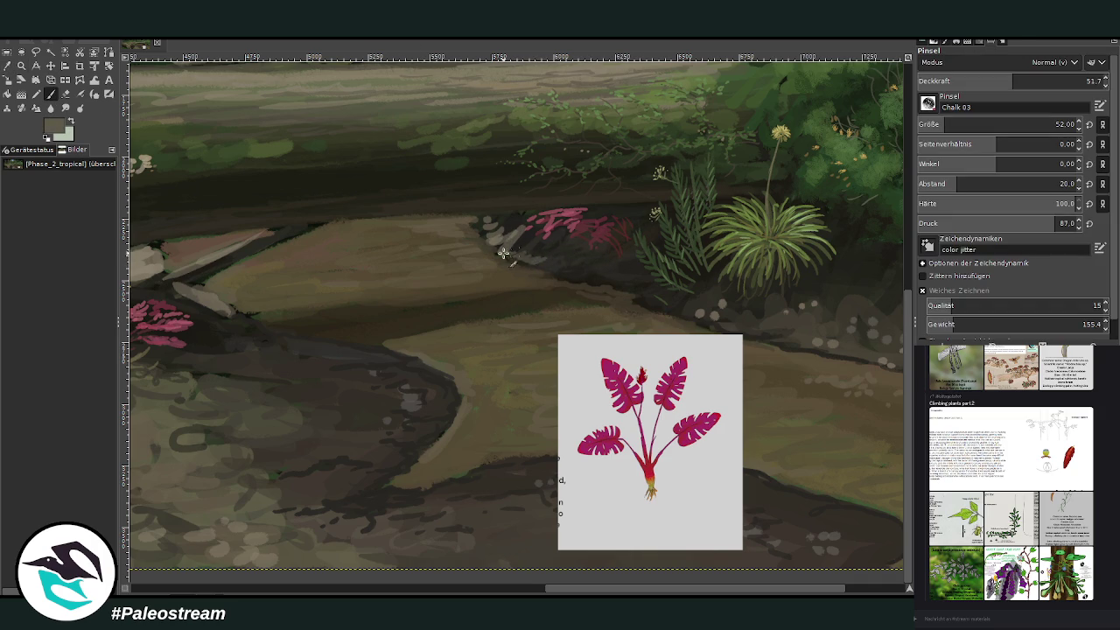
drag(564, 254, 490, 241)
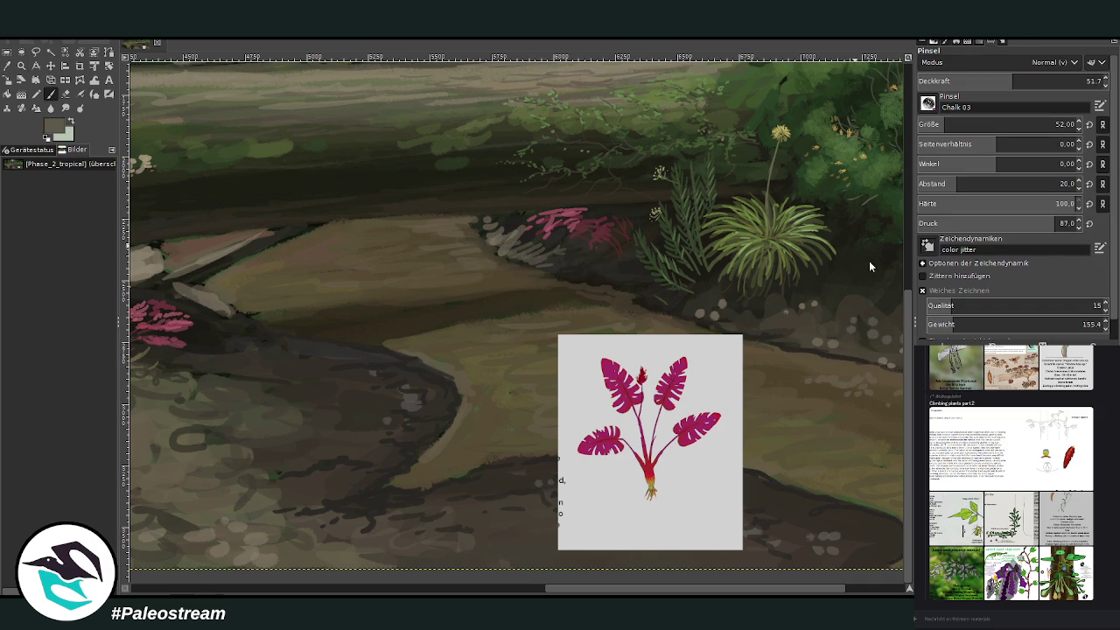
mouse_move(622, 280)
mouse_down()
mouse_move(497, 243)
mouse_move(495, 219)
mouse_up()
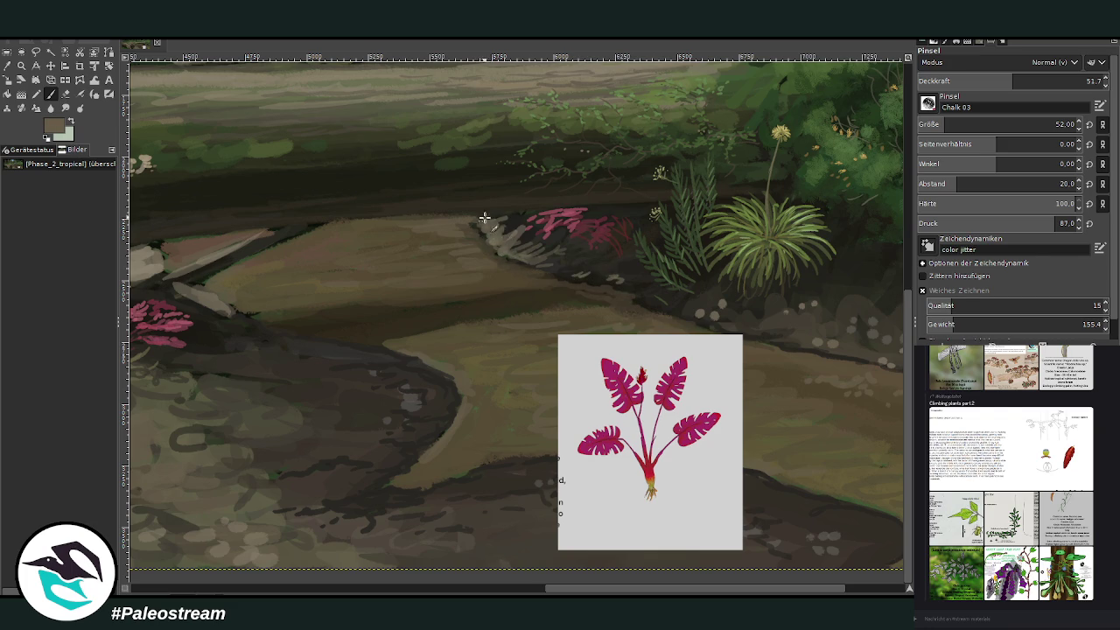
drag(505, 214, 500, 233)
scroll(522, 414, left, 5)
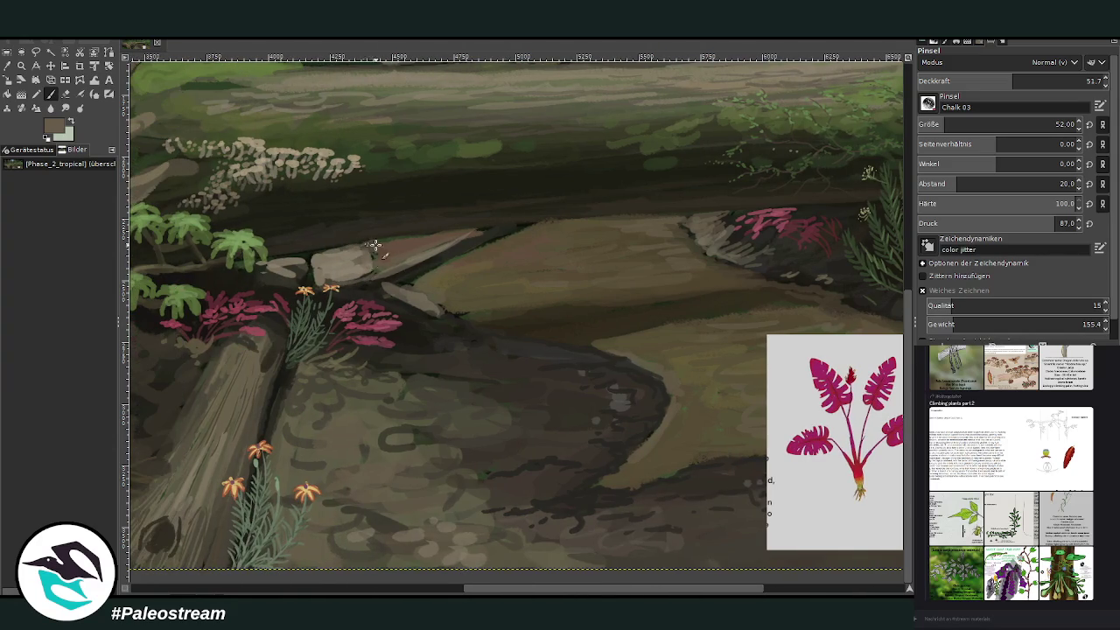
Step: Shade the rock edge and the stream's edge with dark brown
ctrl+click(865, 251)
drag(373, 266, 370, 250)
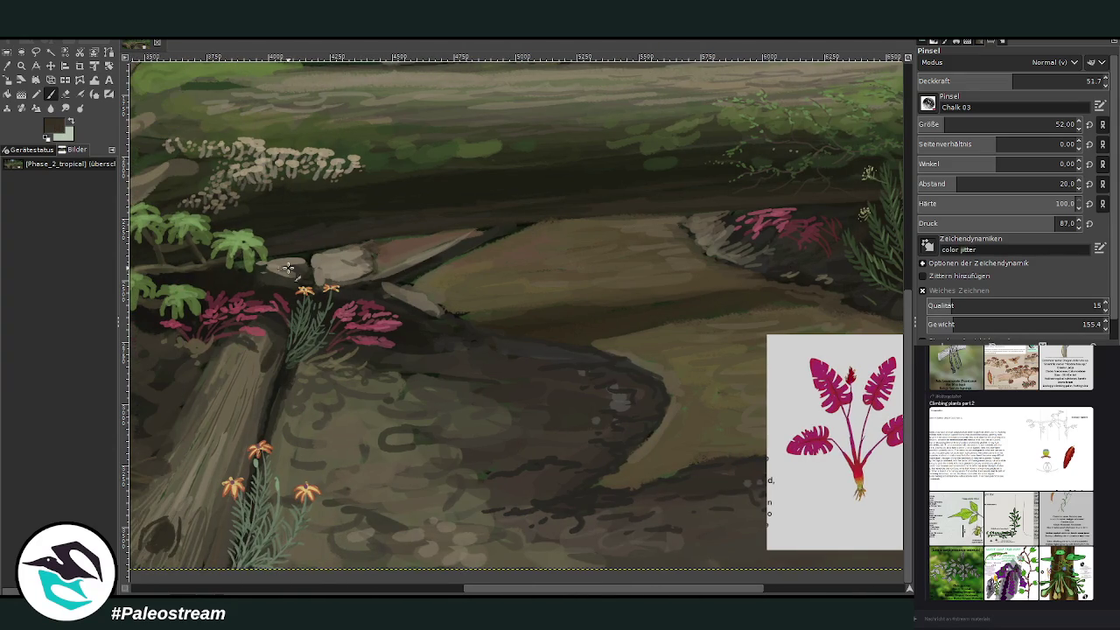
drag(431, 312, 559, 342)
Step: Glaze greyish teal over the stream at 21.5 opacity
ctrl+click(892, 315)
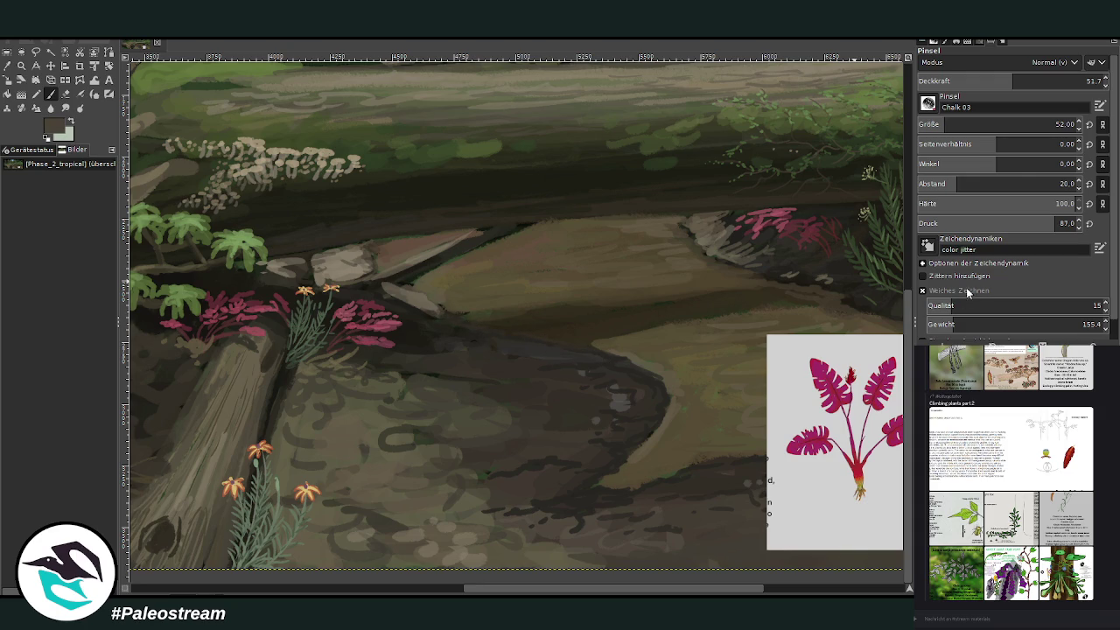
ctrl+click(898, 299)
scroll(962, 124, up, 3)
scroll(998, 124, up, 2)
click(957, 81)
mouse_move(511, 338)
mouse_down()
mouse_move(499, 317)
mouse_move(550, 322)
mouse_move(527, 313)
mouse_move(532, 329)
mouse_move(639, 306)
mouse_up()
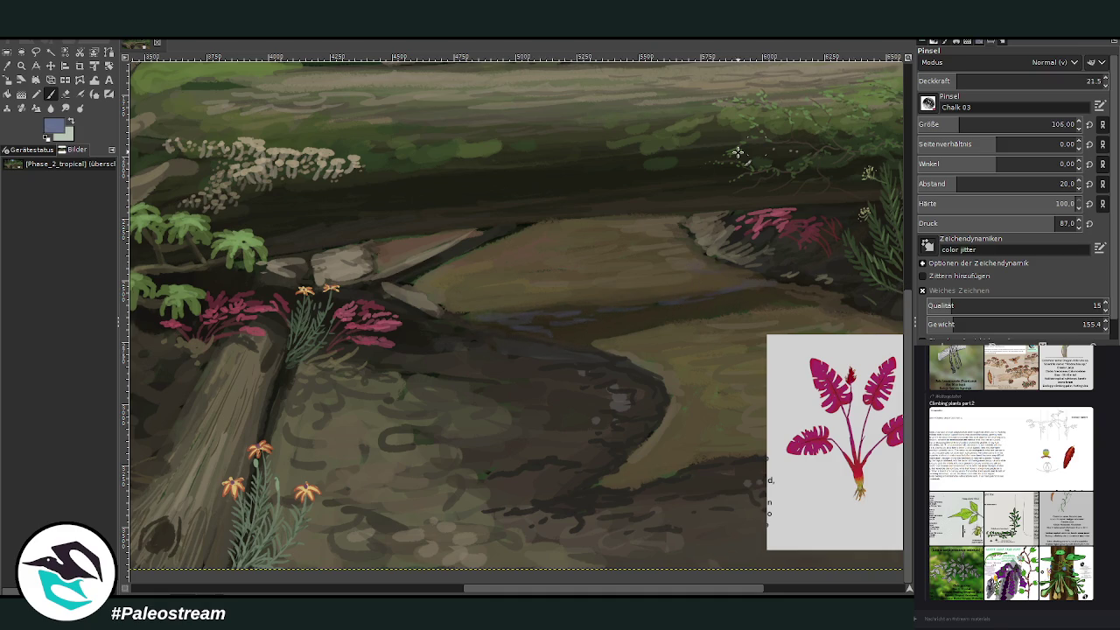
Step: Add a light bluish glaze along the bank edge, then enlarge the brush and drop opacity to 5.7
drag(613, 221, 643, 219)
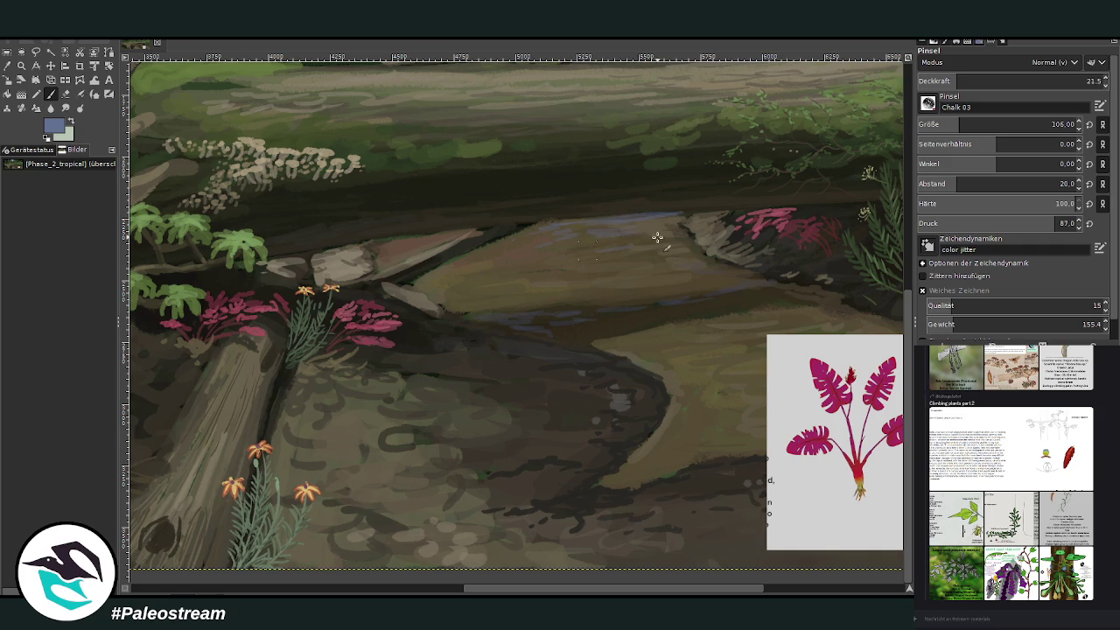
drag(963, 127, 993, 127)
click(944, 79)
click(928, 80)
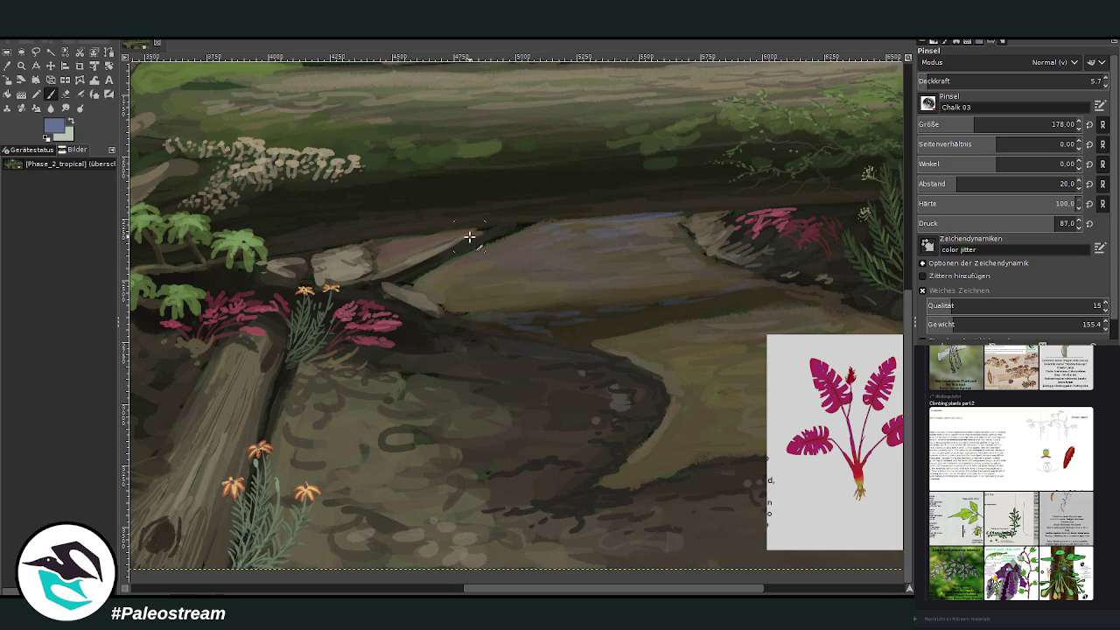
scroll(469, 237, down, 2)
scroll(469, 236, down, 1)
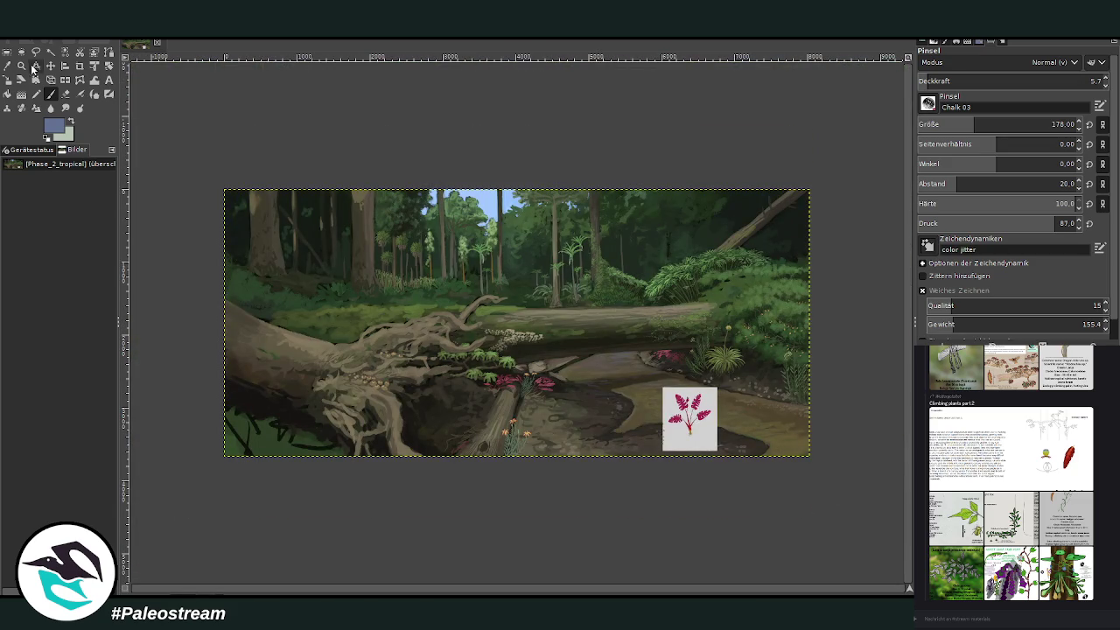
Step: Delete the pasted pink-plant reference and clear the leftover selection
click(21, 65)
drag(215, 147, 800, 493)
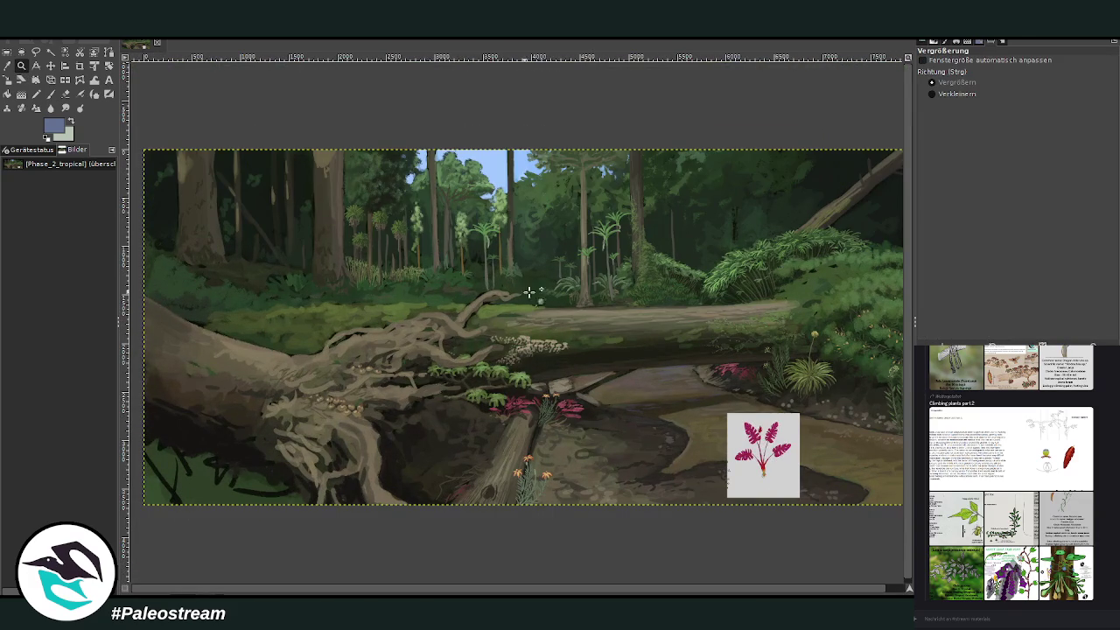
key(Delete)
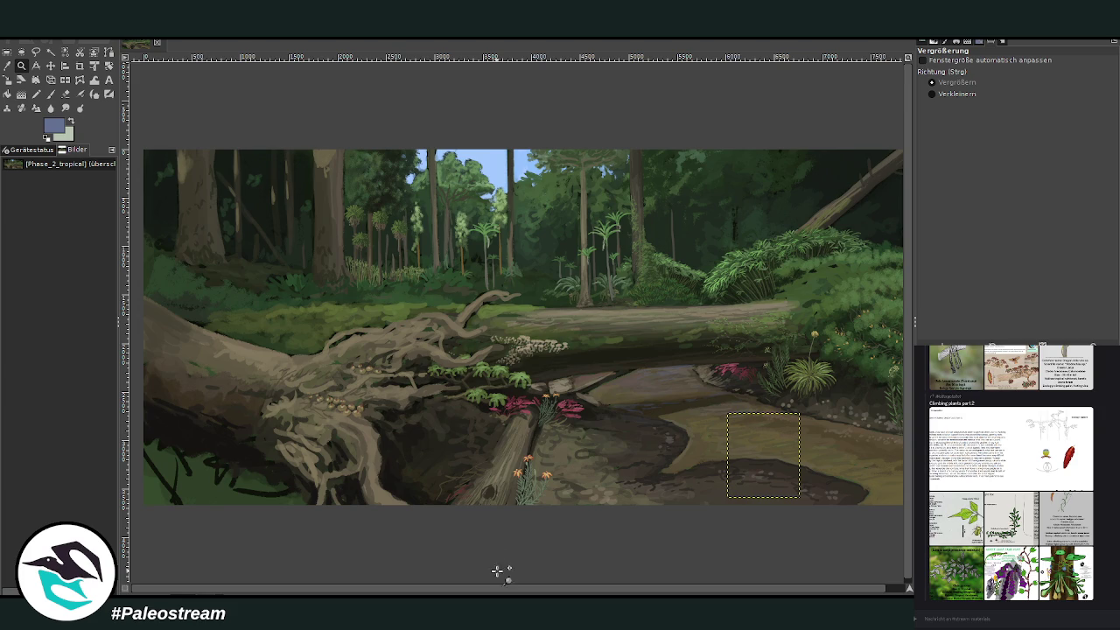
drag(509, 584, 529, 585)
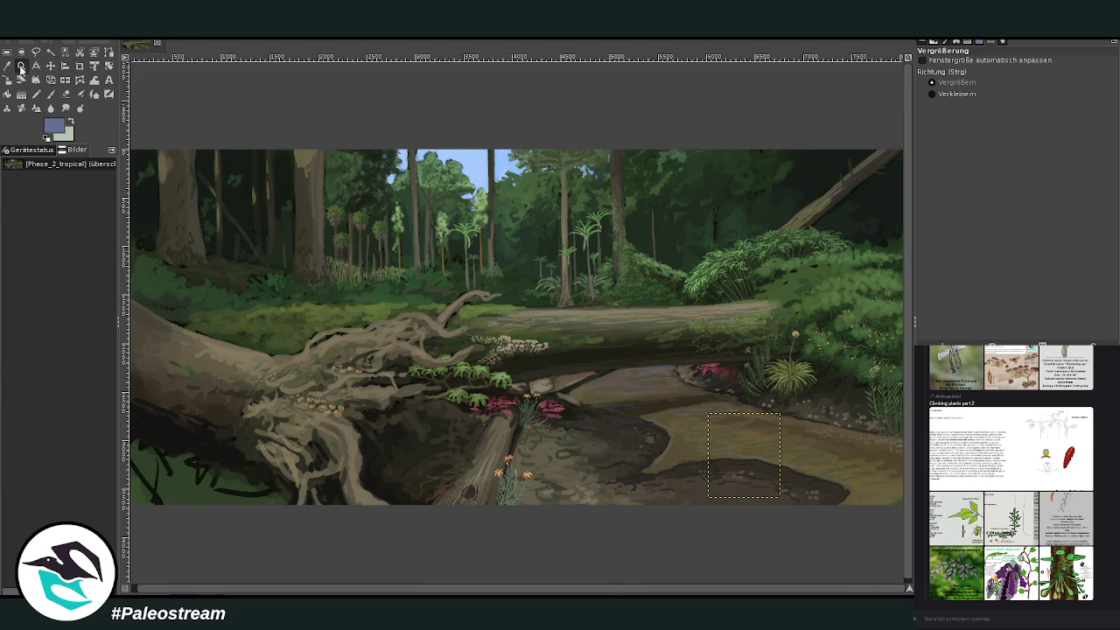
drag(538, 261, 787, 505)
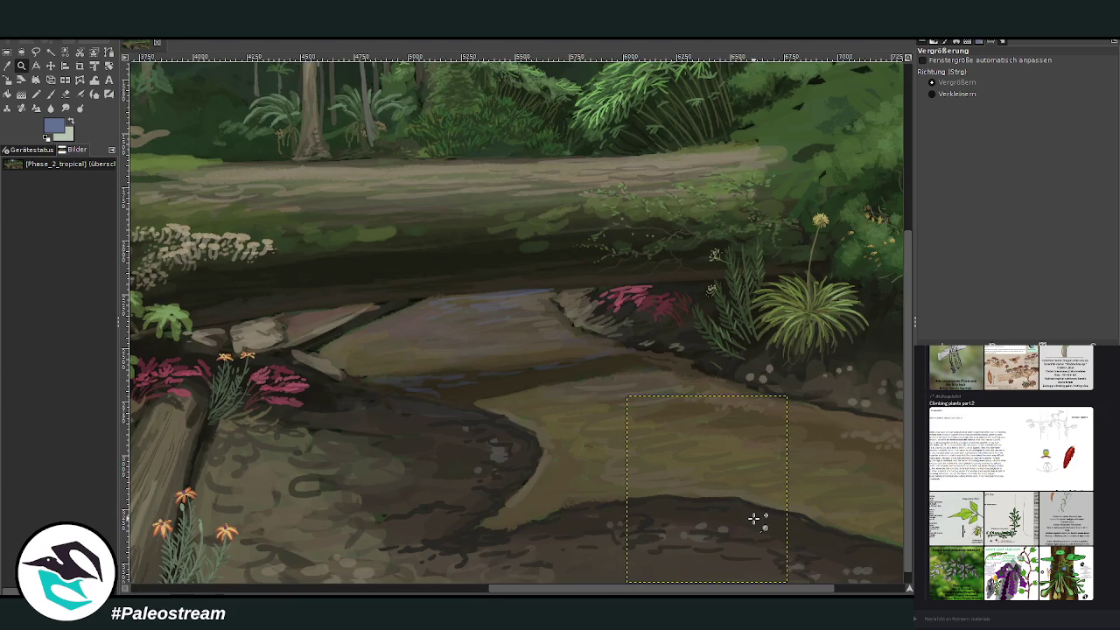
key(ctrl+shift+a)
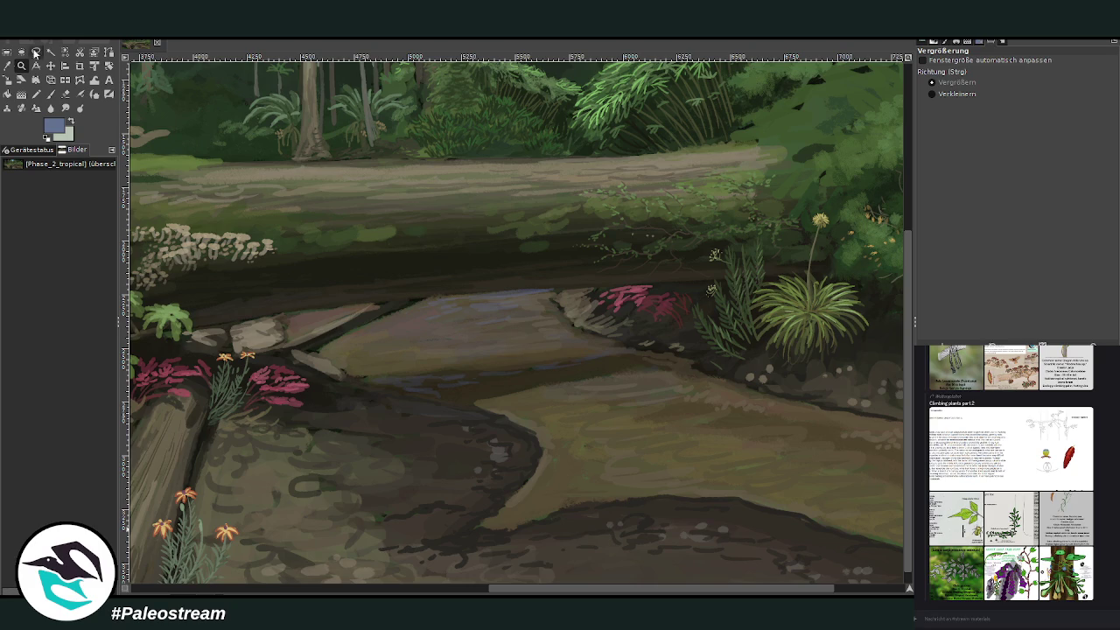
Step: Wash sampled dark maroon over the far-bank pink plants with brush size 383 at 24 opacity
click(7, 65)
click(658, 298)
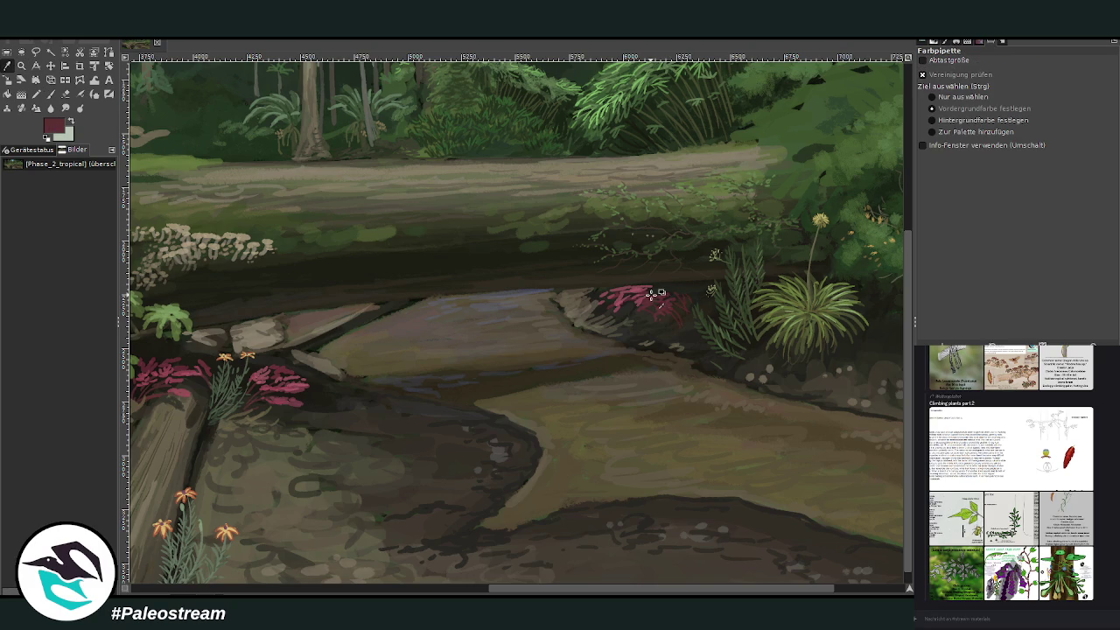
click(53, 92)
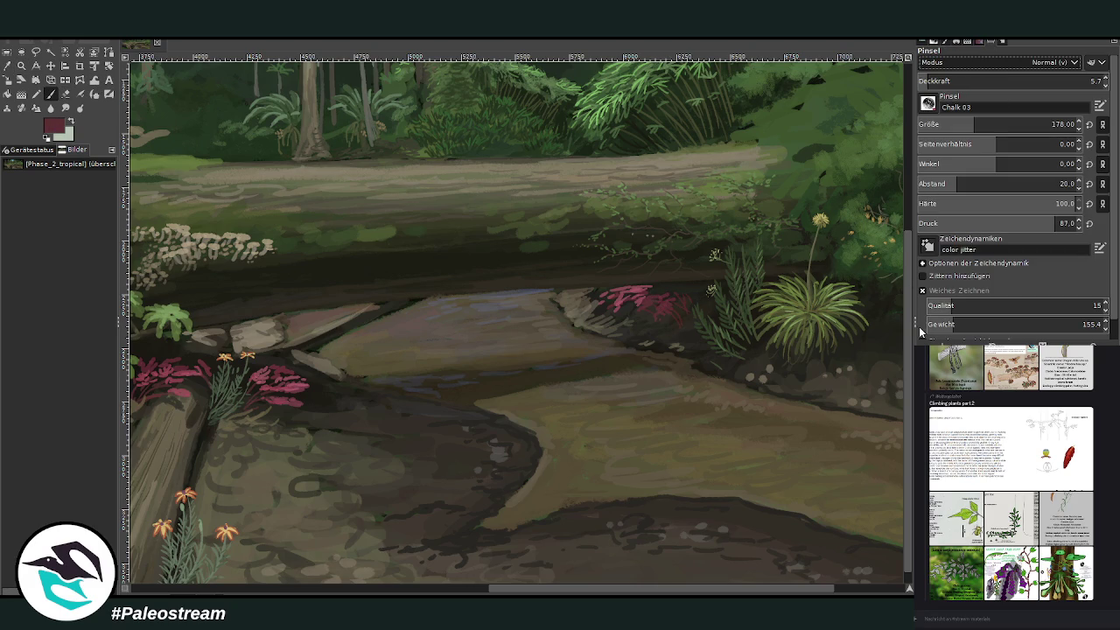
drag(1015, 124, 1063, 125)
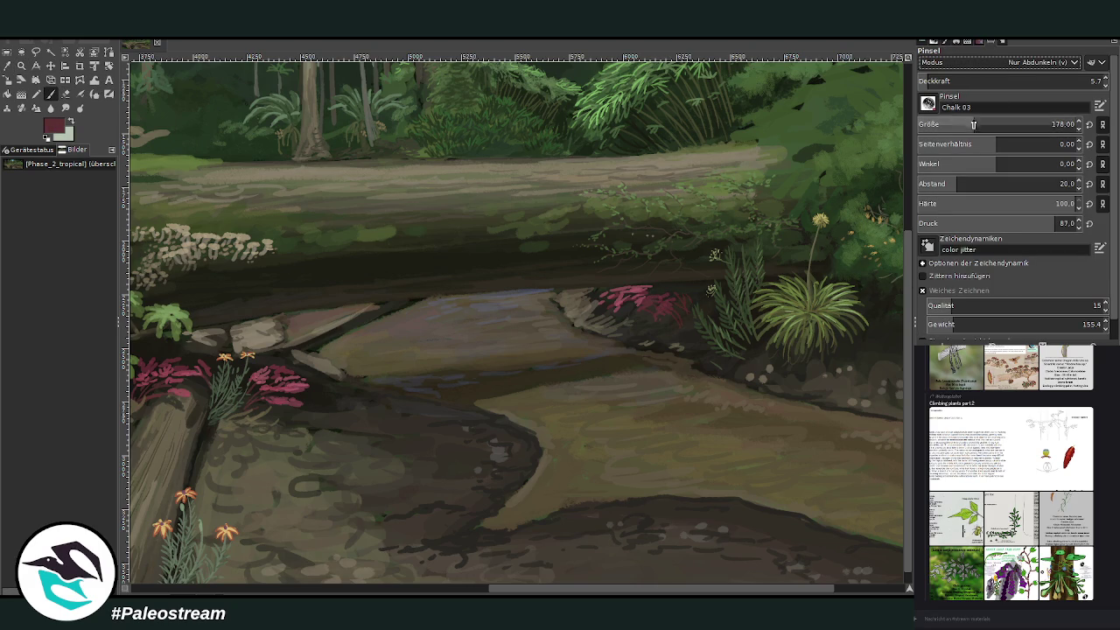
click(1050, 80)
text(24)
drag(648, 284, 612, 297)
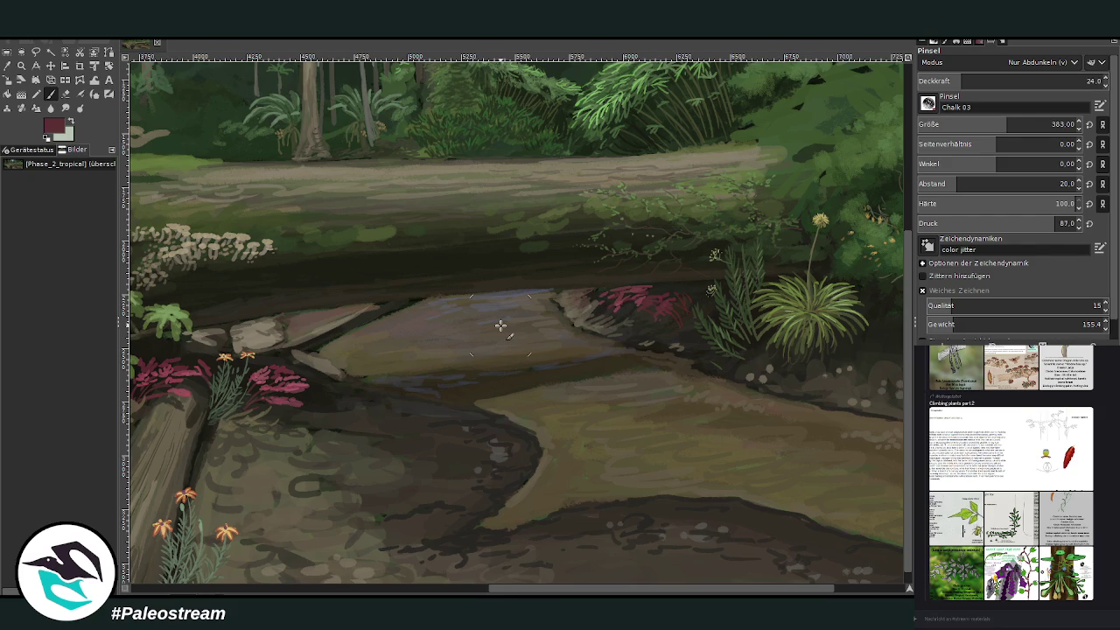
scroll(499, 326, down, 2)
scroll(500, 326, down, 1)
scroll(500, 326, down, 1)
key(z)
drag(203, 131, 805, 472)
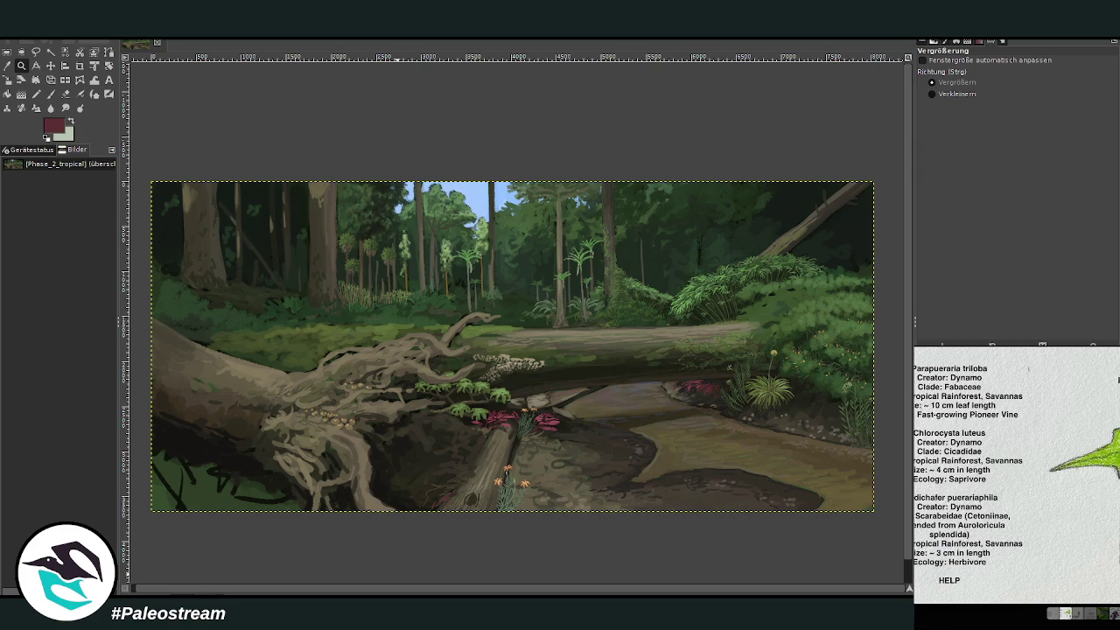
Step: Paste the species reference card and move it to the upper left
key(o)
click(333, 470)
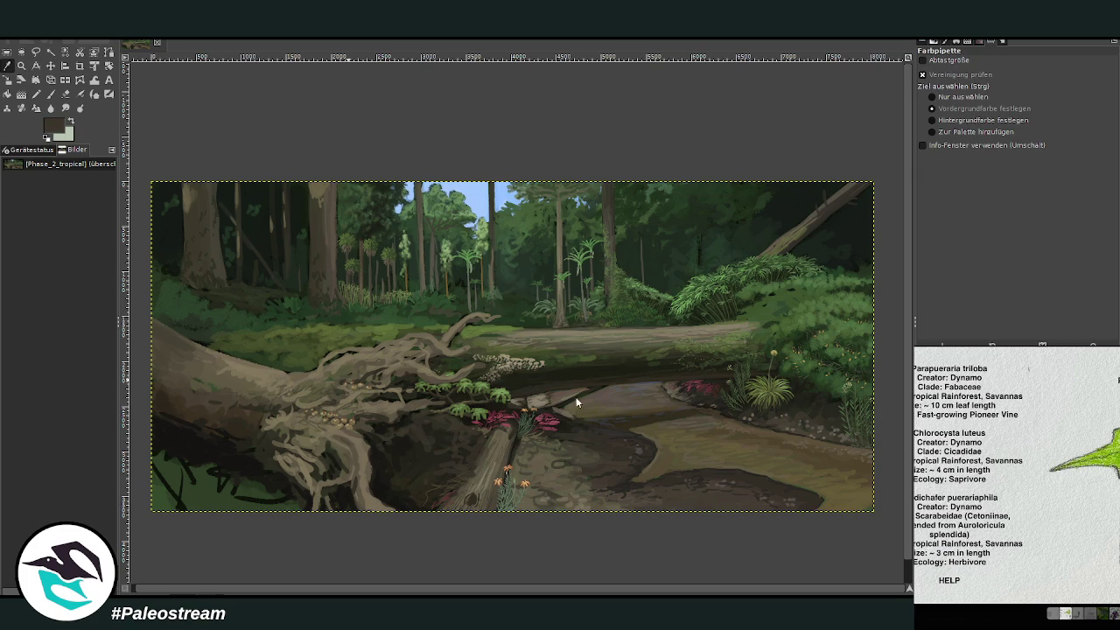
key(ctrl+v)
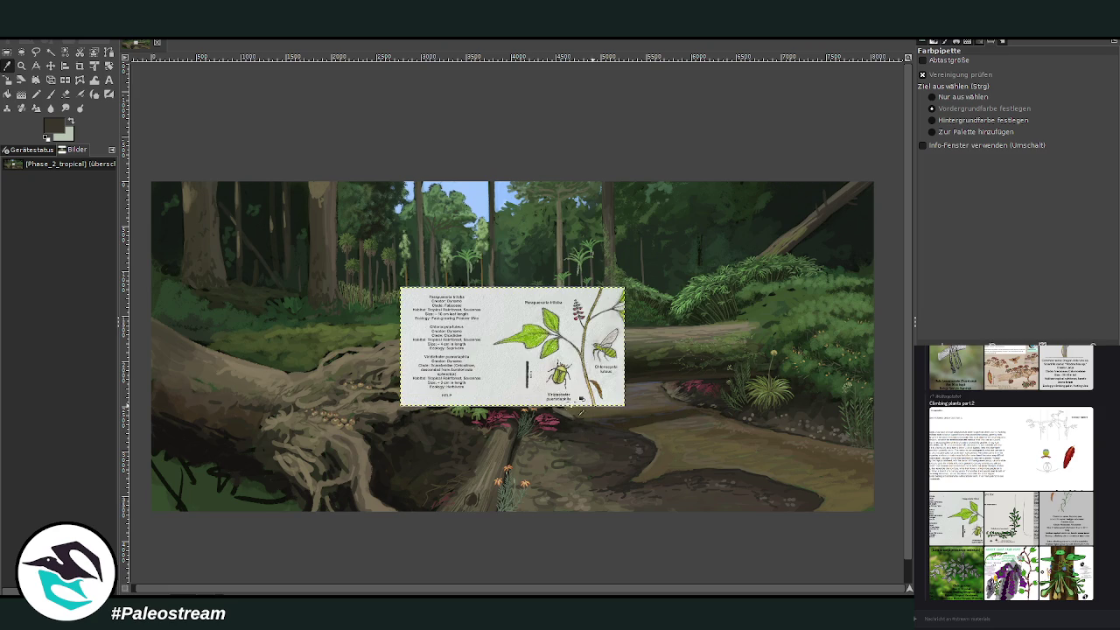
click(51, 66)
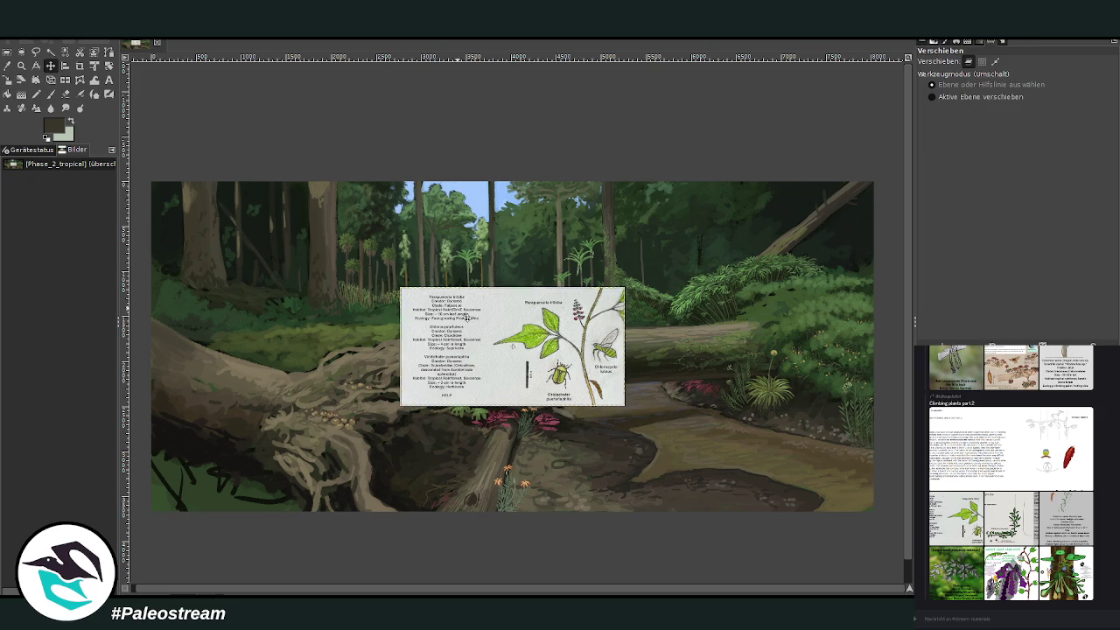
drag(403, 458, 228, 354)
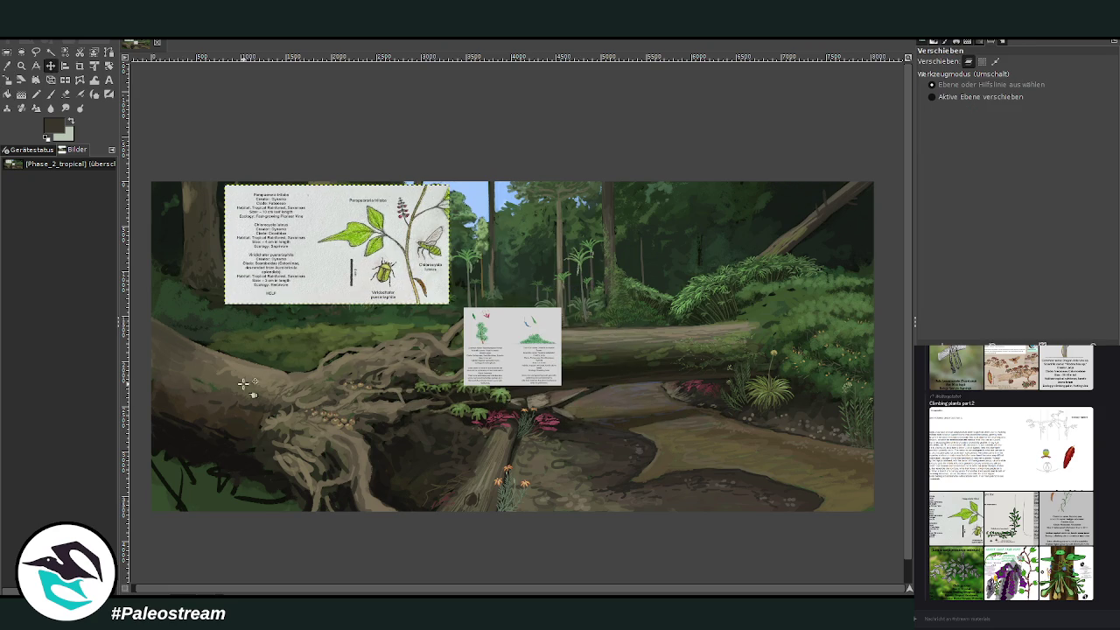
Step: Move the trumpeter-flower card over the lower-left roots and sample a darker colour there
click(22, 66)
drag(140, 322, 538, 549)
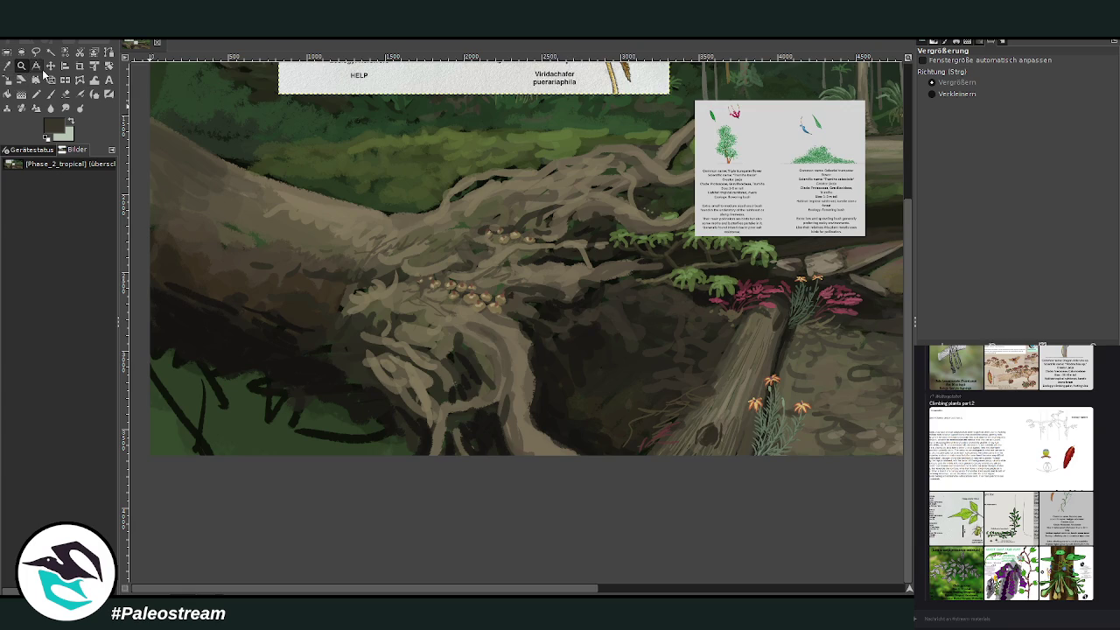
click(51, 66)
mouse_move(783, 194)
mouse_down()
mouse_move(421, 235)
mouse_move(307, 234)
mouse_up()
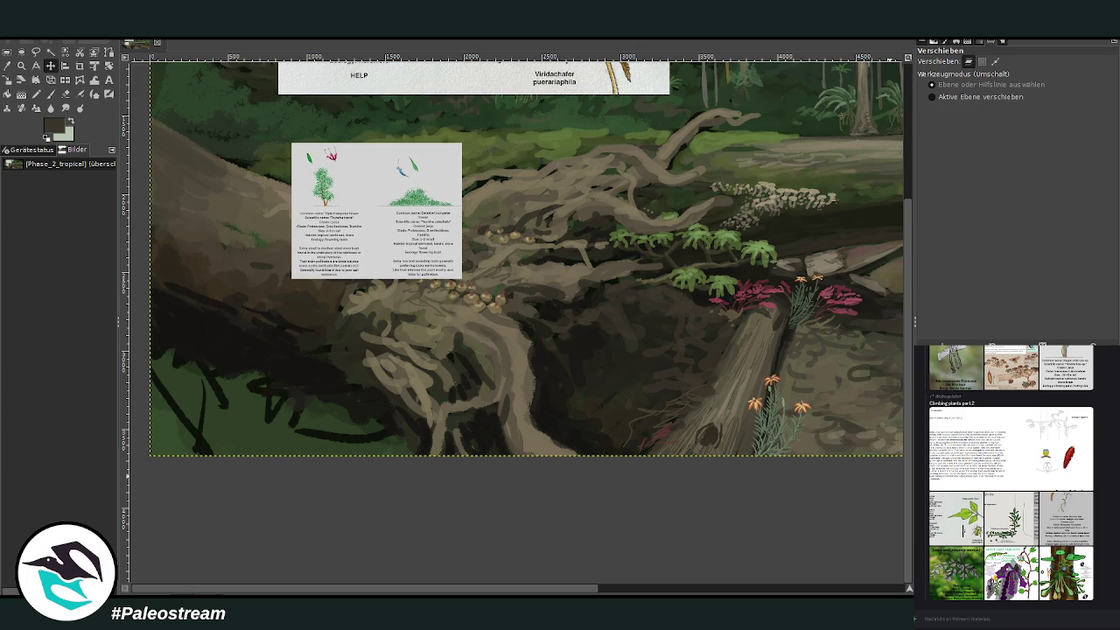
click(22, 65)
click(294, 358)
key(o)
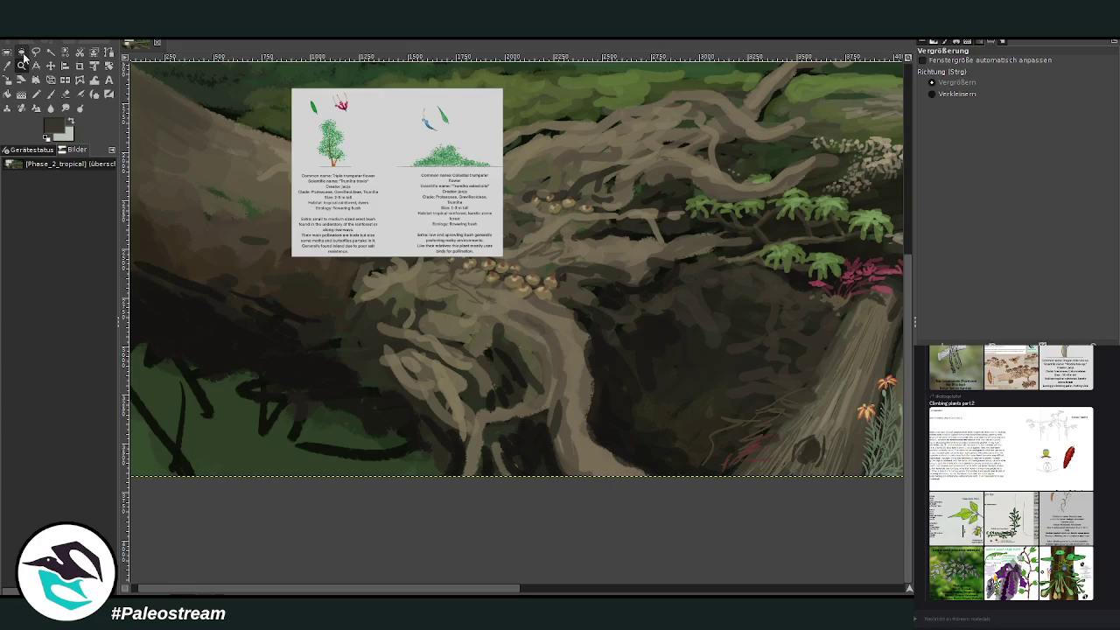
drag(319, 385, 368, 383)
key(p)
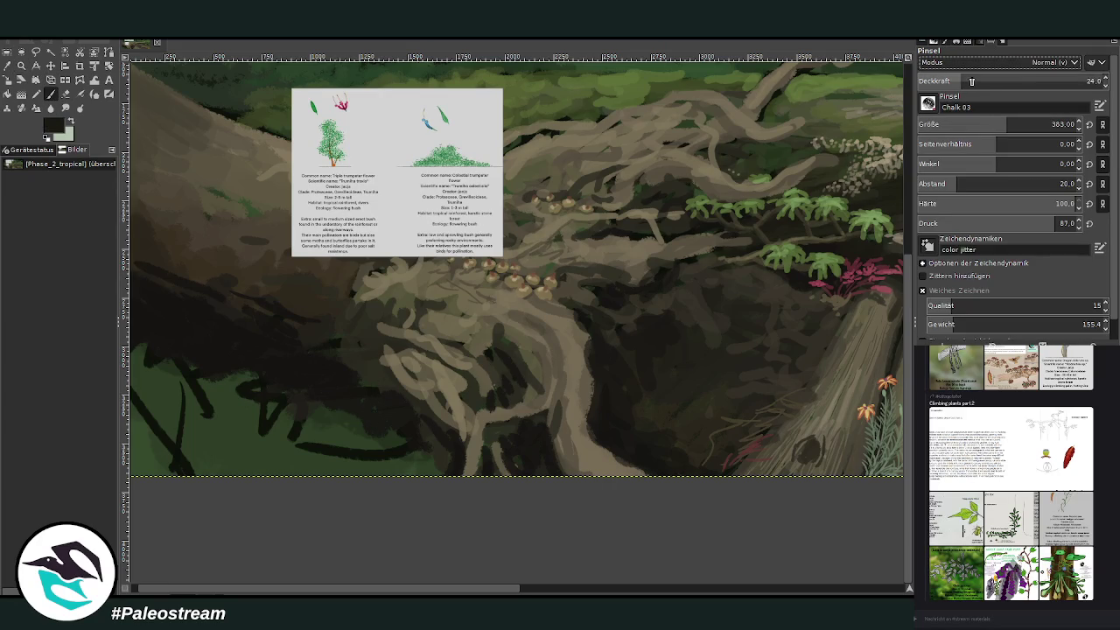
Step: Darken the lower-left green ground using brush size 686 at about 50 opacity
drag(972, 80, 1050, 81)
drag(1005, 124, 1049, 124)
mouse_move(341, 446)
mouse_down()
mouse_move(370, 414)
mouse_move(257, 460)
mouse_move(175, 442)
mouse_move(222, 395)
mouse_up()
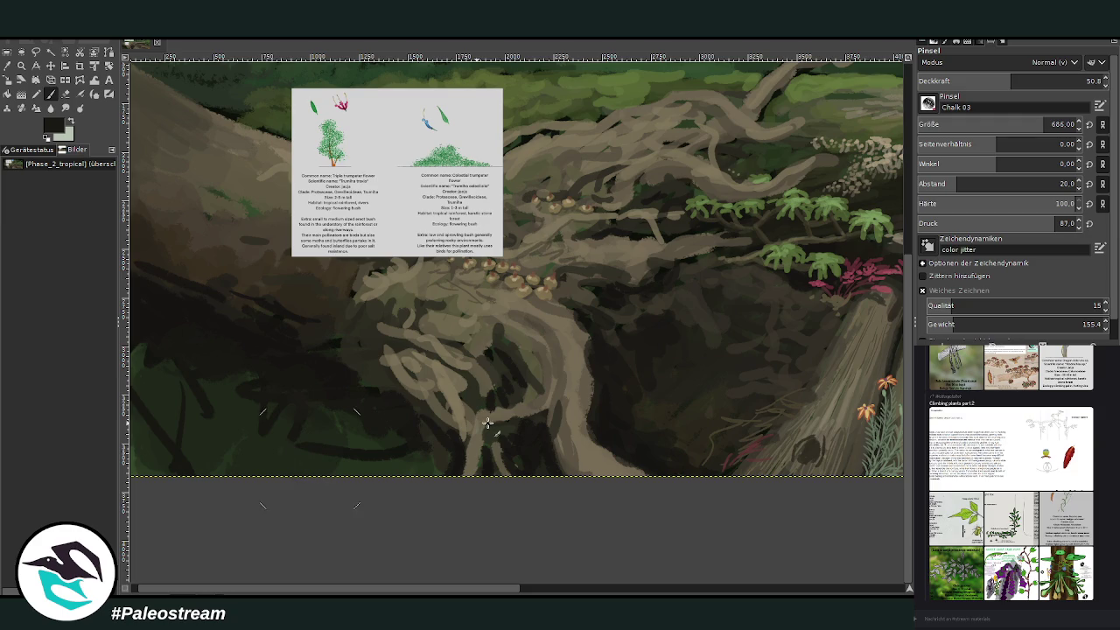
drag(909, 591, 902, 588)
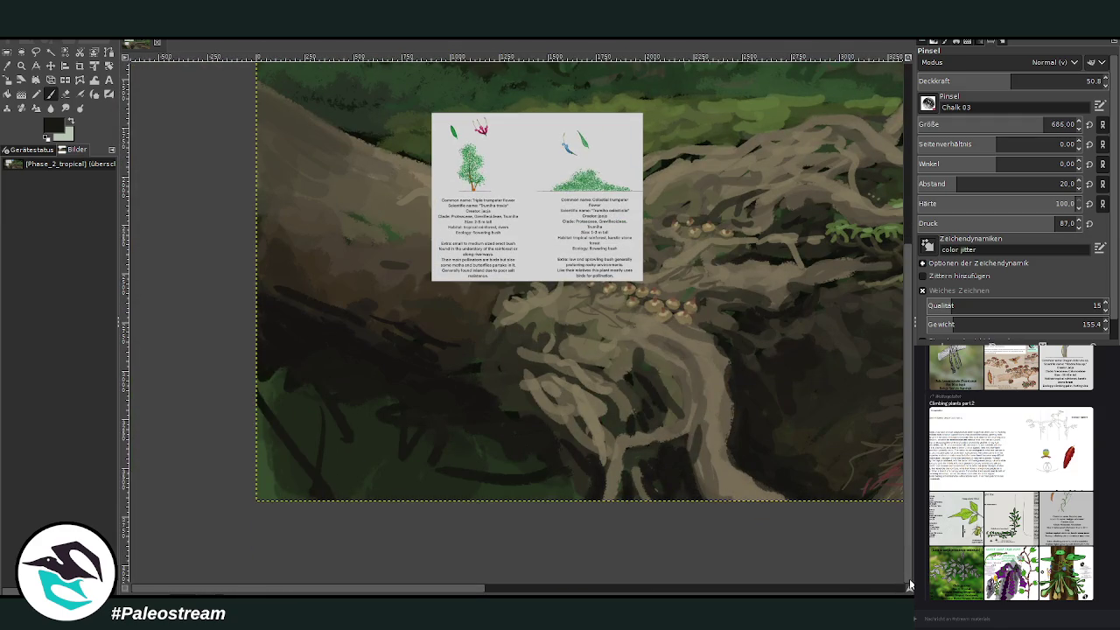
Step: Sample a grey-brown from the roots and set the brush to 76 opacity, size 87
key(o)
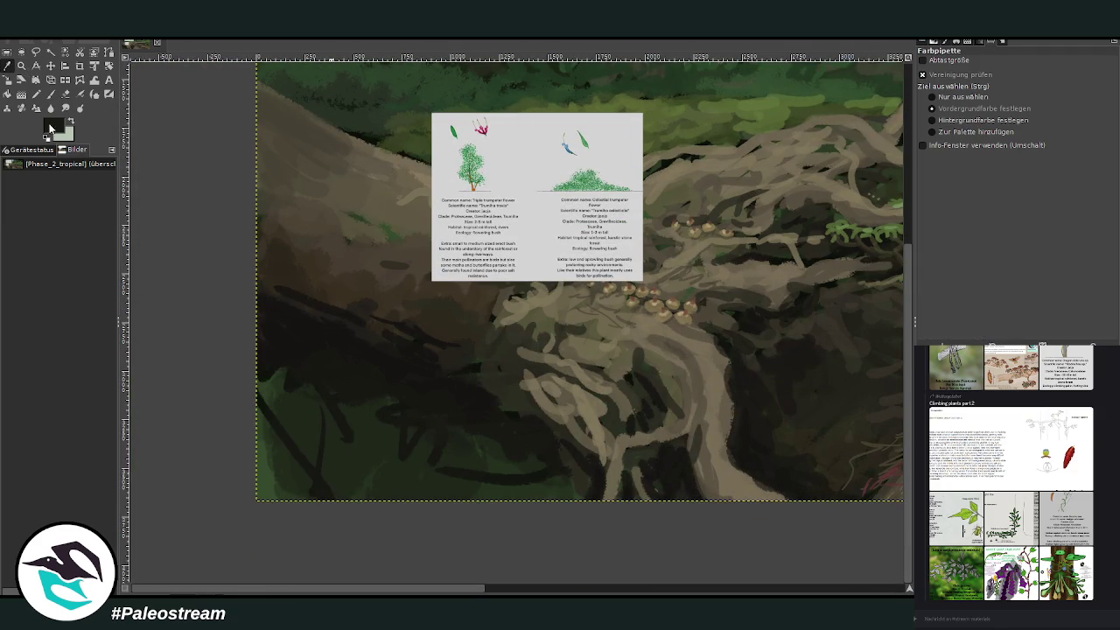
click(885, 326)
click(50, 93)
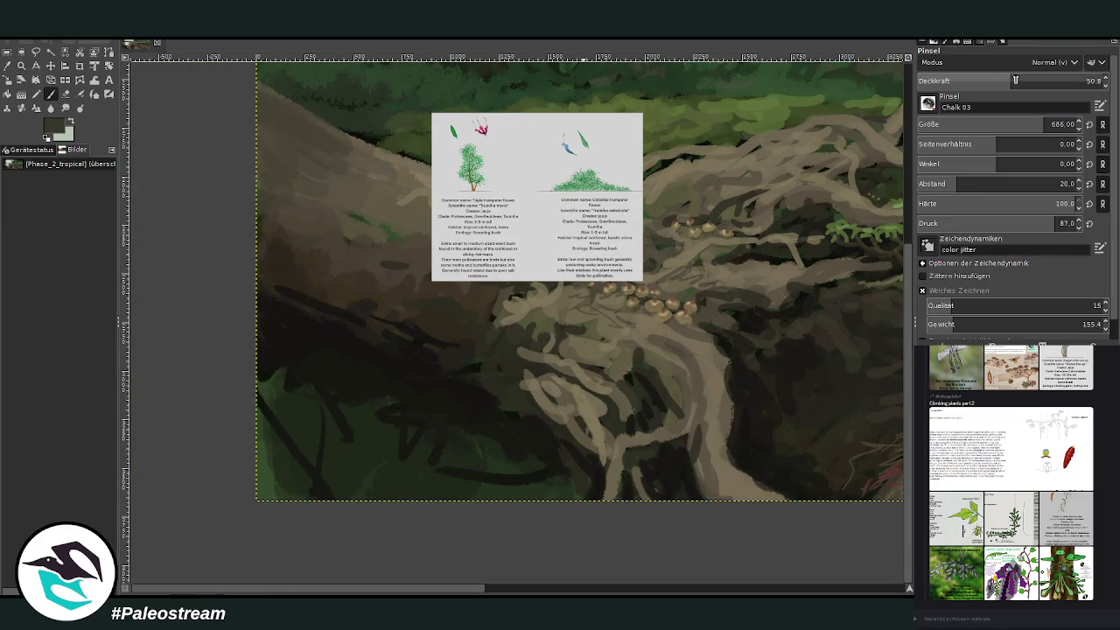
click(936, 124)
click(992, 82)
click(954, 124)
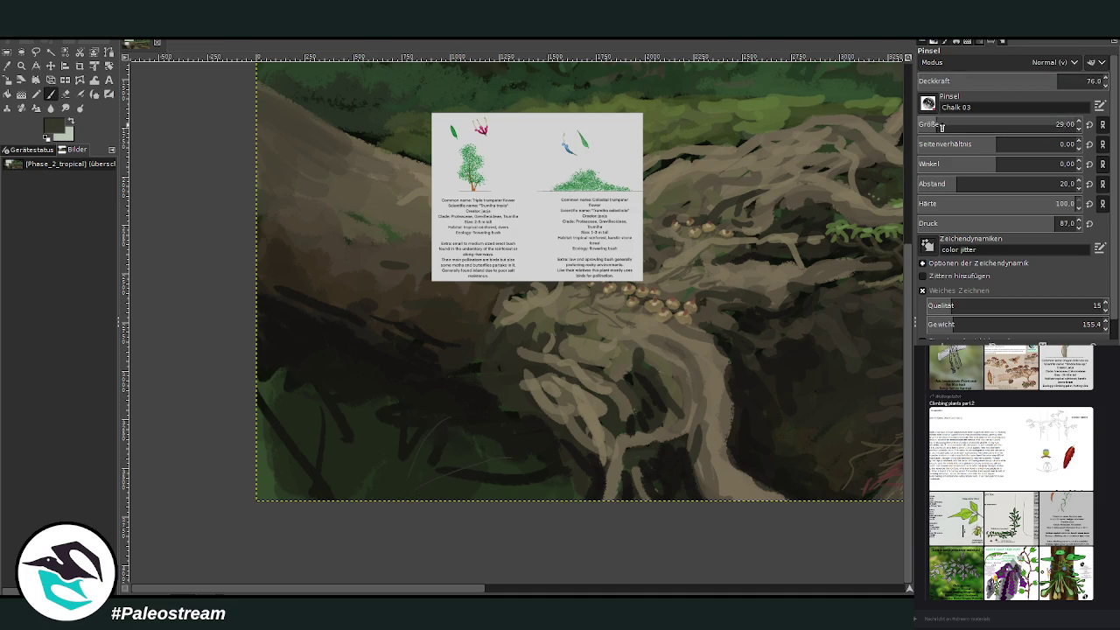
Step: Paint dense thin grass blades across the lower left, adding a lighter colour sampled from the roots
drag(391, 391, 408, 450)
drag(437, 382, 455, 446)
mouse_move(301, 488)
mouse_down()
mouse_move(293, 385)
mouse_move(325, 331)
mouse_move(357, 442)
mouse_move(285, 497)
mouse_up()
drag(316, 295, 293, 360)
drag(288, 308, 267, 355)
ctrl+click(781, 263)
mouse_move(416, 399)
mouse_down()
mouse_move(413, 346)
mouse_move(425, 398)
mouse_move(512, 355)
mouse_move(477, 442)
mouse_move(553, 427)
mouse_up()
drag(588, 461, 516, 481)
mouse_move(384, 432)
mouse_down()
mouse_move(355, 398)
mouse_move(380, 332)
mouse_up()
drag(395, 382, 325, 289)
drag(324, 354, 390, 317)
drag(385, 411, 353, 429)
drag(350, 470, 256, 435)
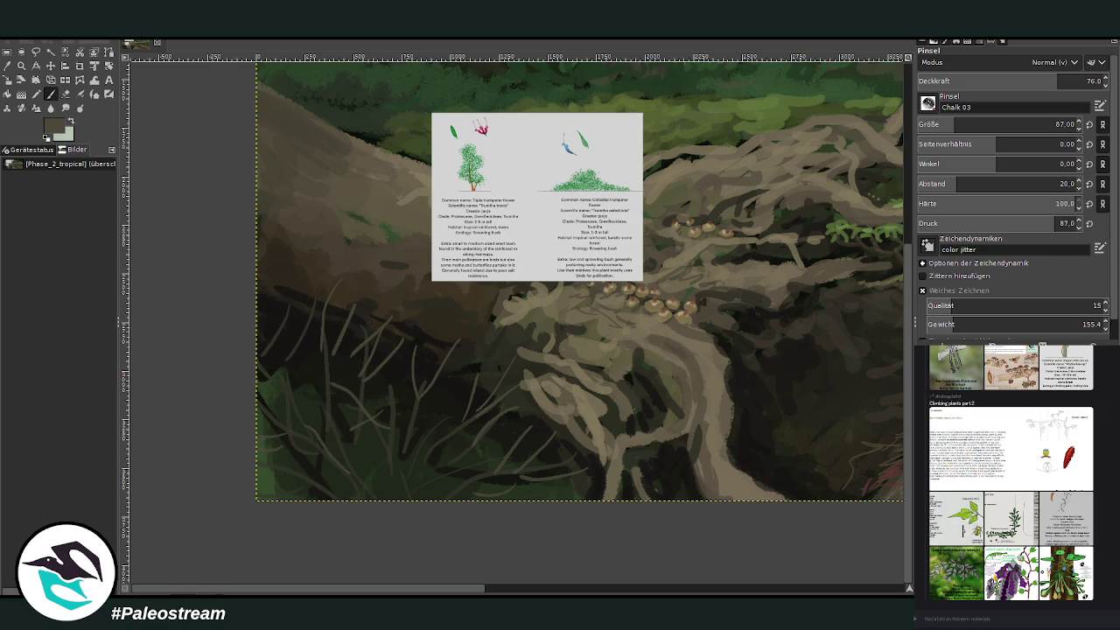
Step: Choose a green, set the brush to 91.8 opacity and size 124, and paint light-green blades
ctrl+click(902, 287)
ctrl+click(902, 301)
ctrl+click(903, 307)
click(1085, 81)
click(941, 124)
text(82)
key(Return)
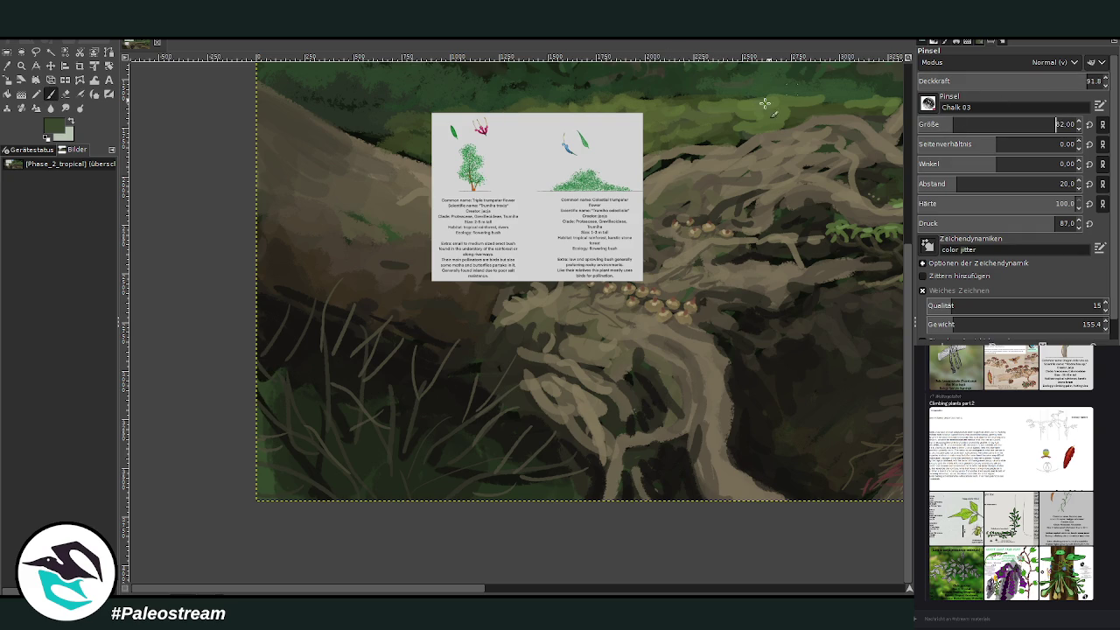
click(1052, 125)
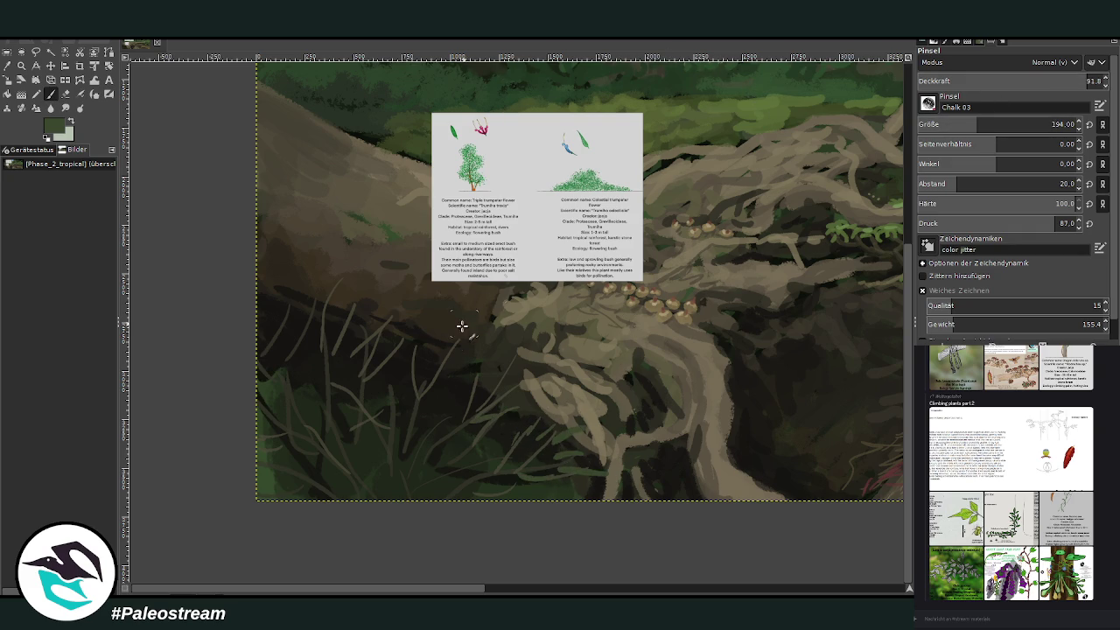
click(962, 124)
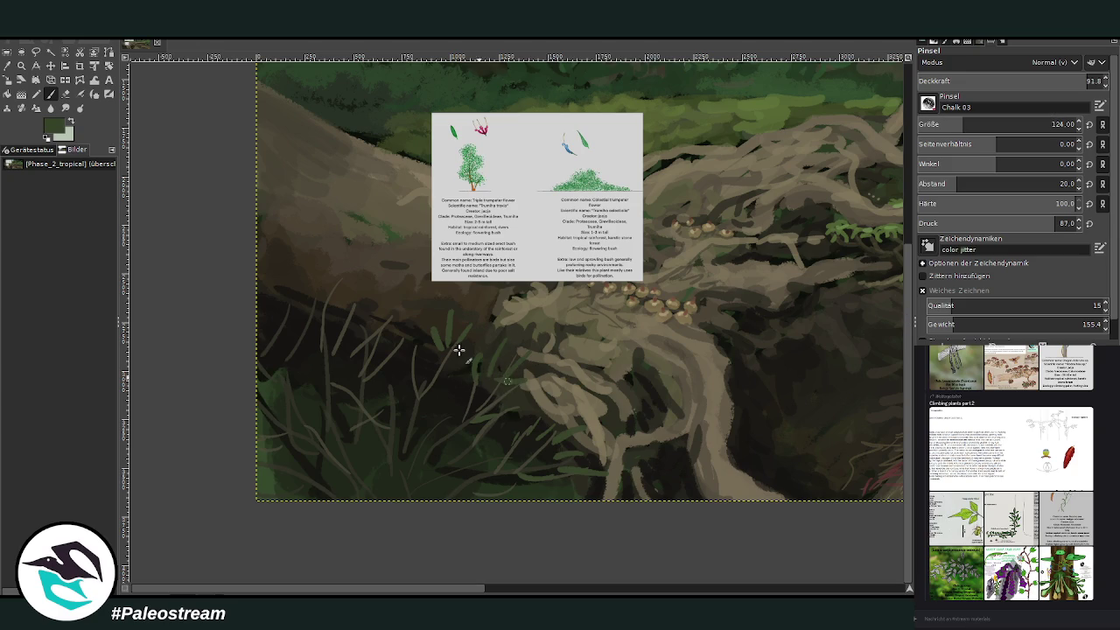
drag(330, 363, 372, 297)
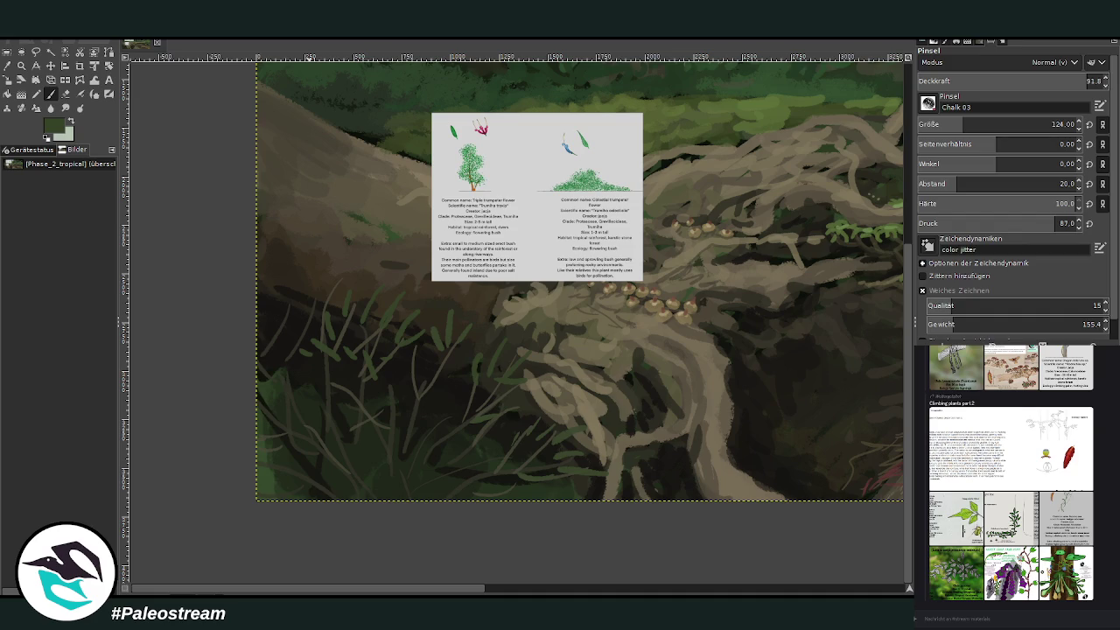
Step: Zoom in on the info card and the dark lower-left foreground
key(z)
click(468, 140)
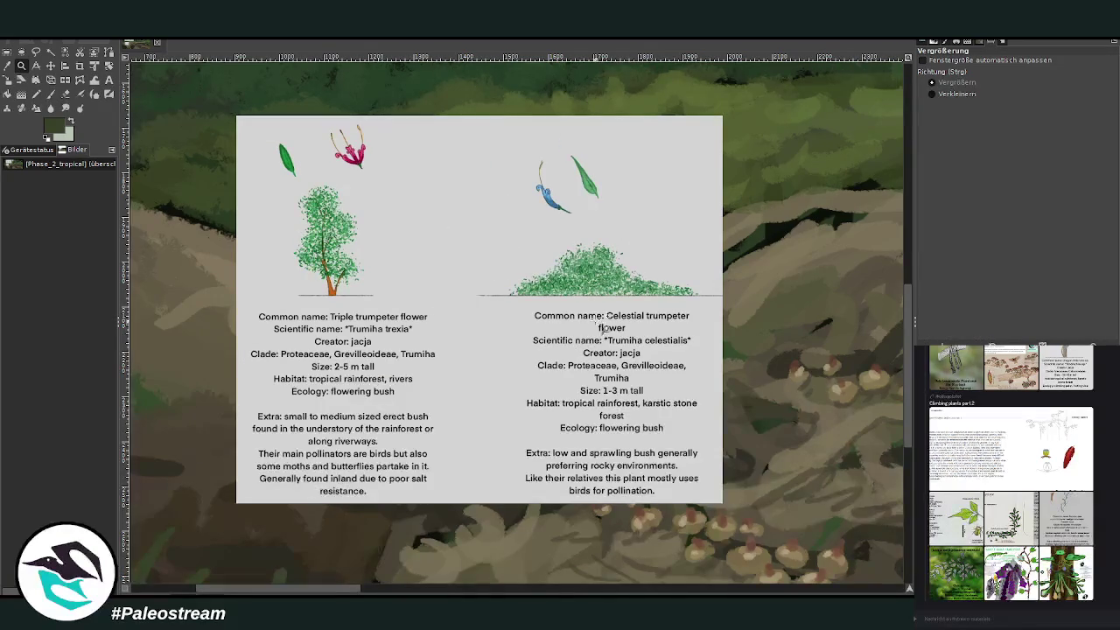
scroll(597, 355, down, 1)
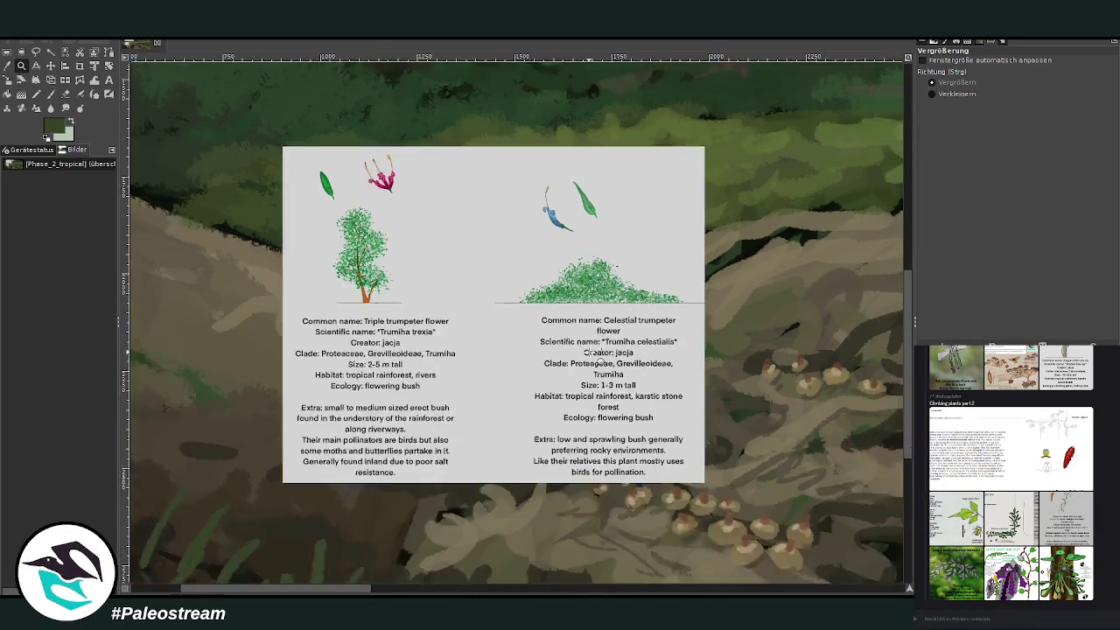
scroll(598, 354, down, 2)
scroll(599, 360, down, 1)
mouse_move(297, 222)
mouse_down()
mouse_move(399, 287)
mouse_move(660, 574)
mouse_up()
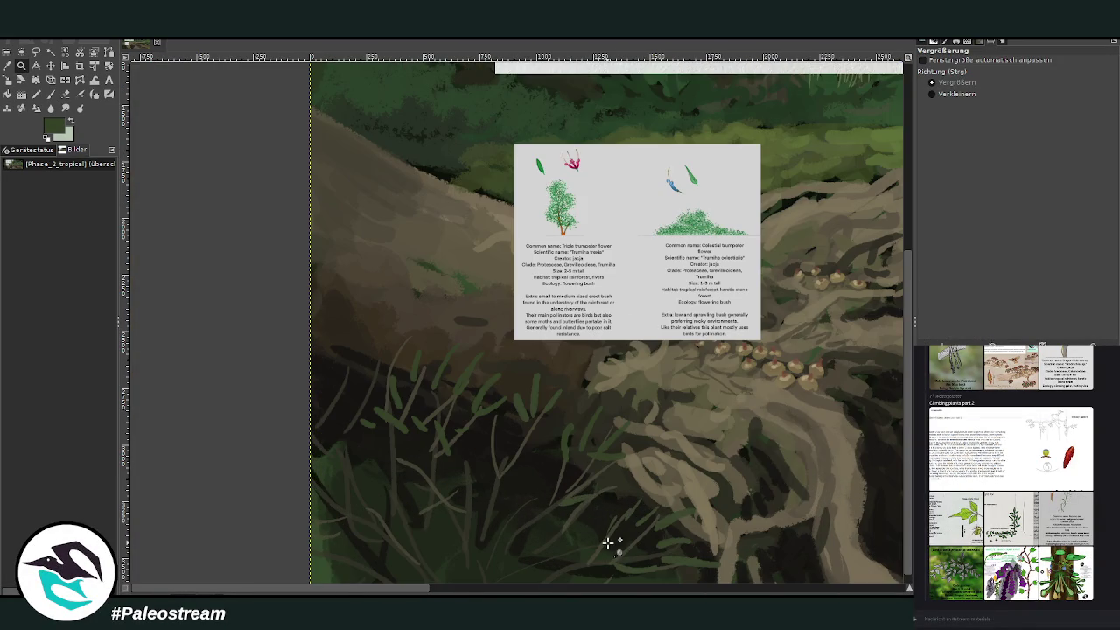
Step: Paint green grass blades at lower left with the Chalk 03 brush reduced to size 119
click(50, 93)
mouse_move(370, 365)
mouse_down()
mouse_move(342, 334)
mouse_move(323, 376)
mouse_move(355, 364)
mouse_move(348, 324)
mouse_move(362, 445)
mouse_move(314, 421)
mouse_move(380, 418)
mouse_move(398, 446)
mouse_up()
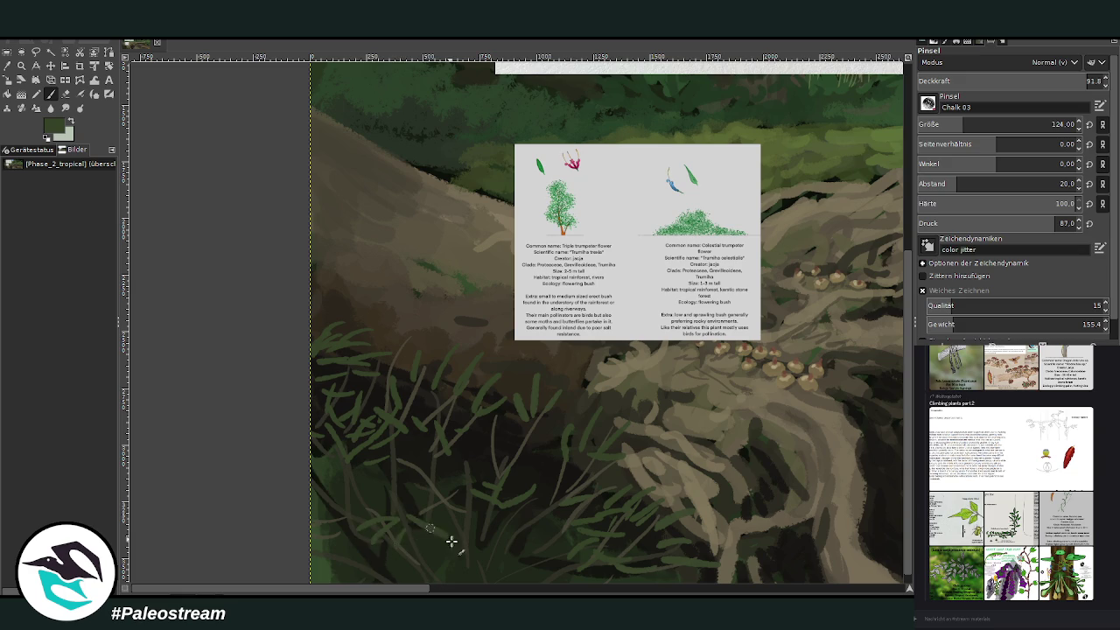
click(959, 128)
mouse_move(370, 495)
mouse_down()
mouse_move(324, 489)
mouse_move(343, 492)
mouse_up()
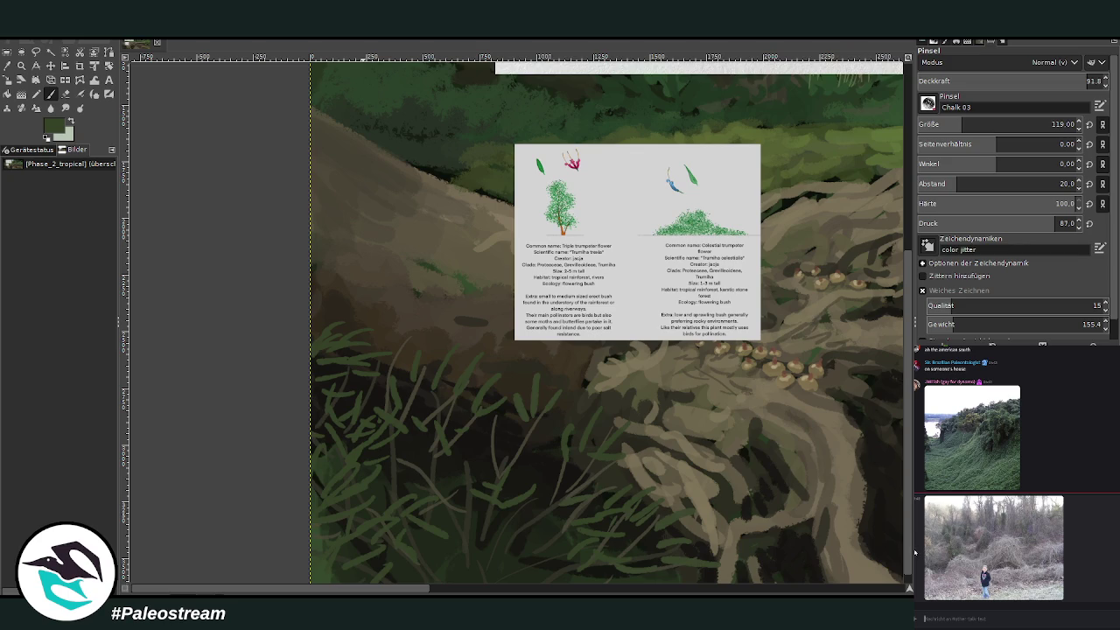
click(1055, 503)
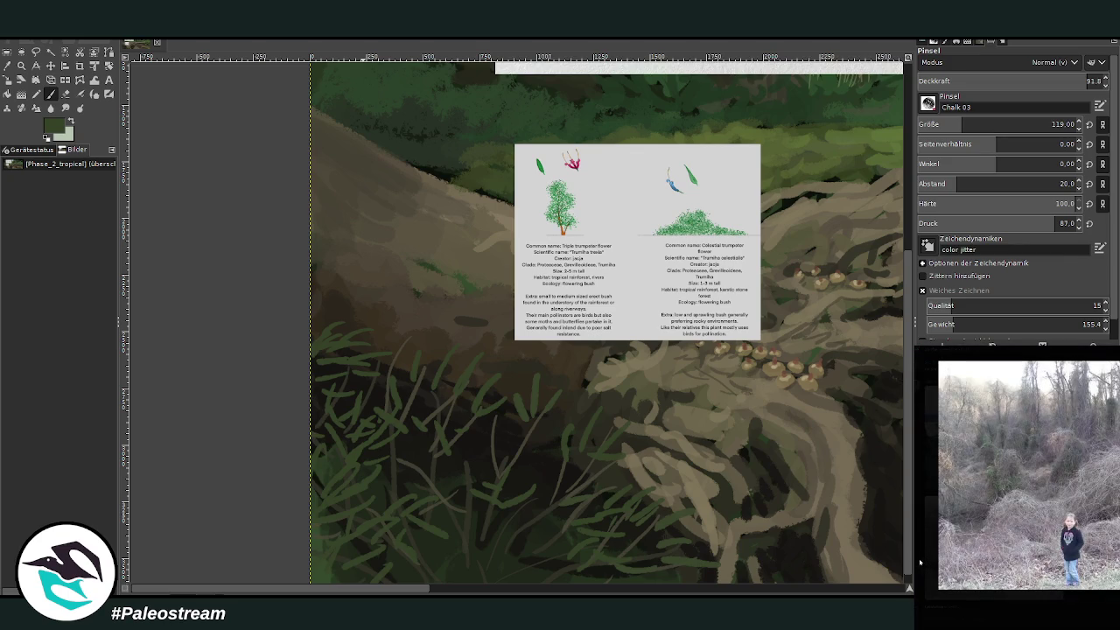
click(923, 549)
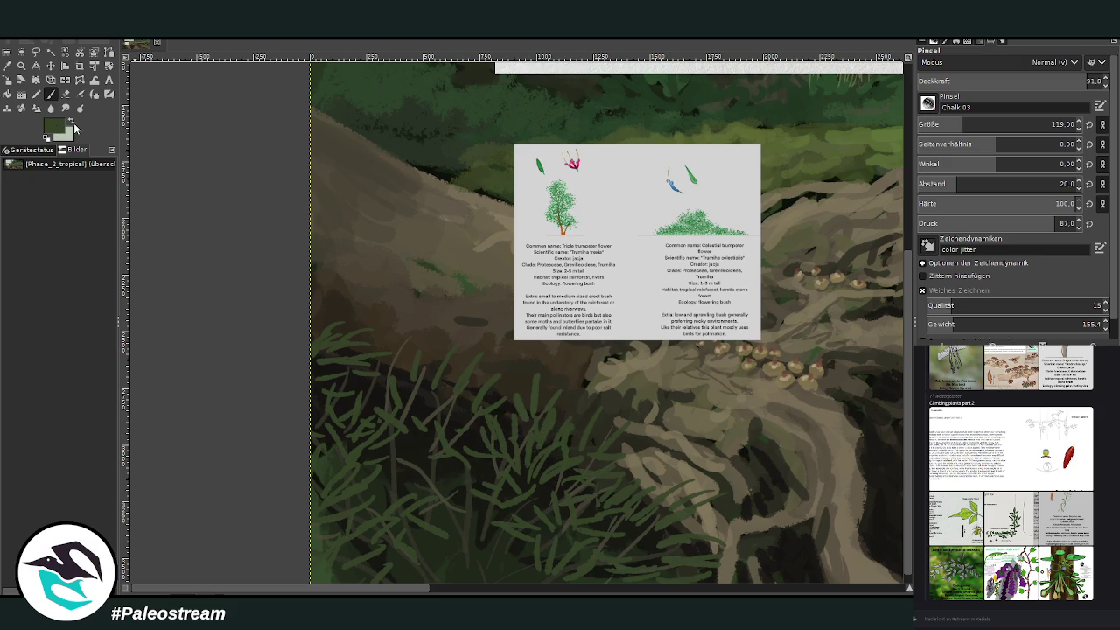
key(x)
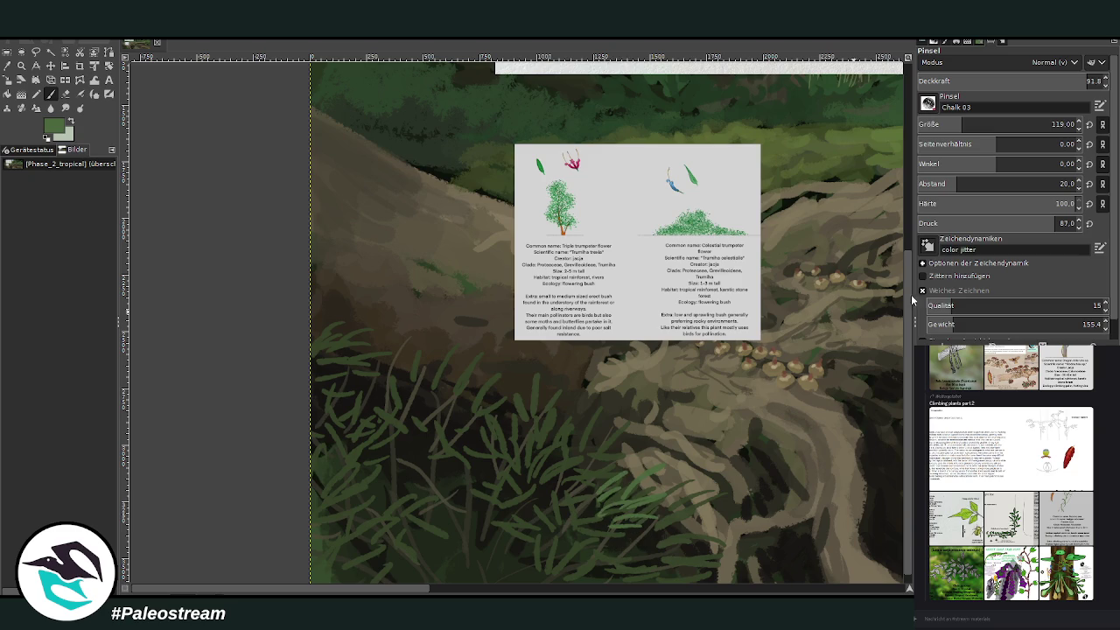
Step: Add two lighter green grass blade strokes over the darker foreground grass
mouse_move(532, 421)
mouse_down()
mouse_move(560, 395)
mouse_move(578, 437)
mouse_move(592, 395)
mouse_move(595, 440)
mouse_move(580, 458)
mouse_up()
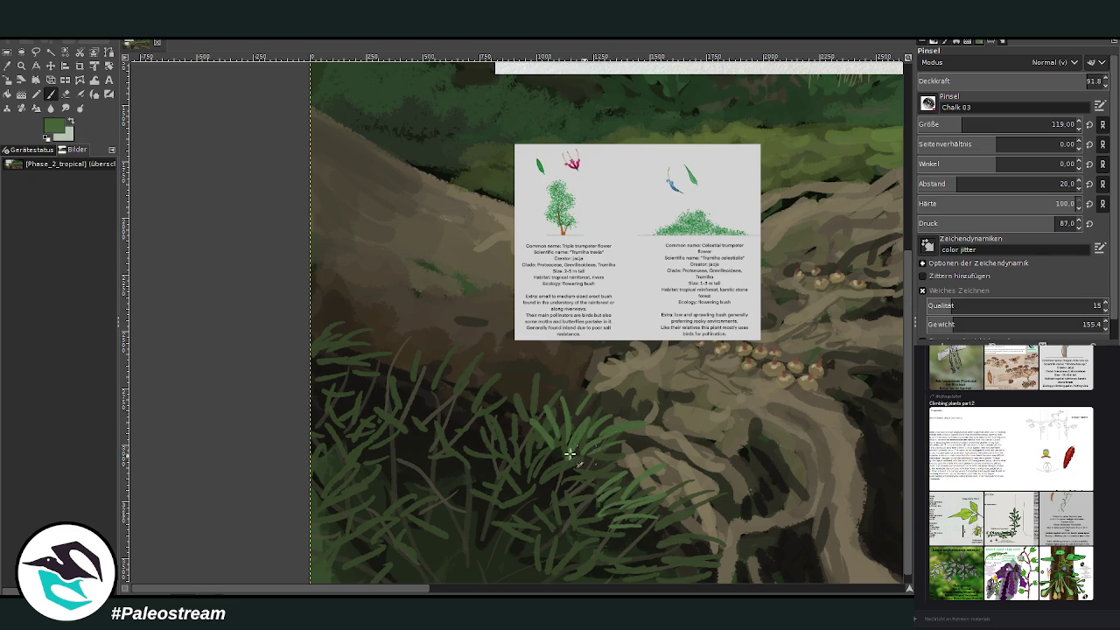
mouse_move(491, 430)
mouse_down()
mouse_move(487, 408)
mouse_move(523, 410)
mouse_up()
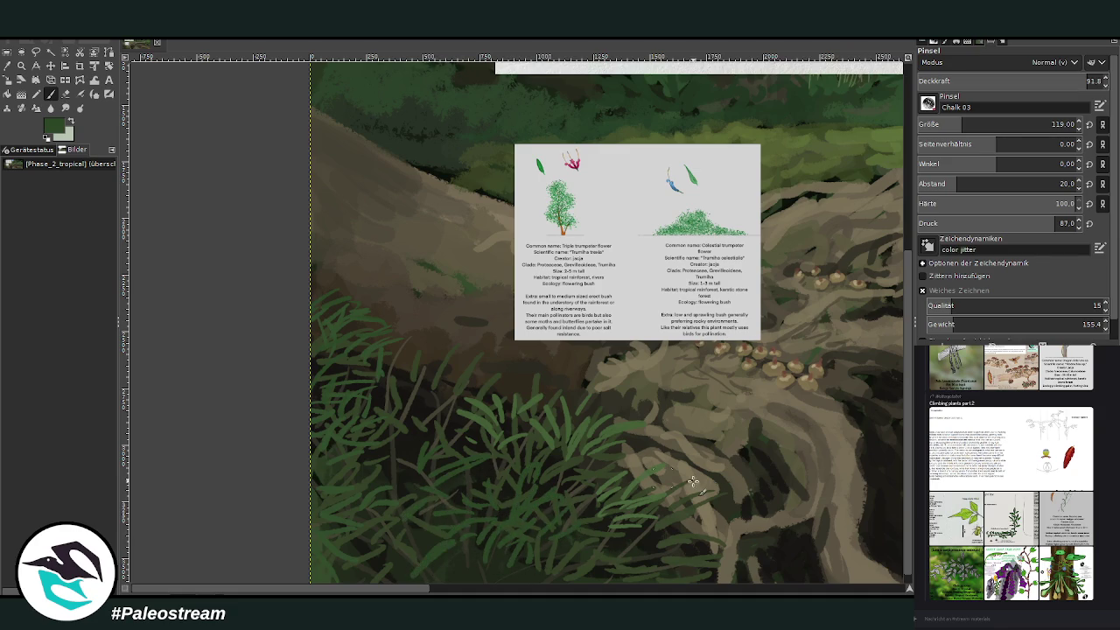
Step: Fill gaps along the bottom edge and lower middle with seven more light-green grass strokes
scroll(901, 525, down, 5)
scroll(890, 435, up, 2)
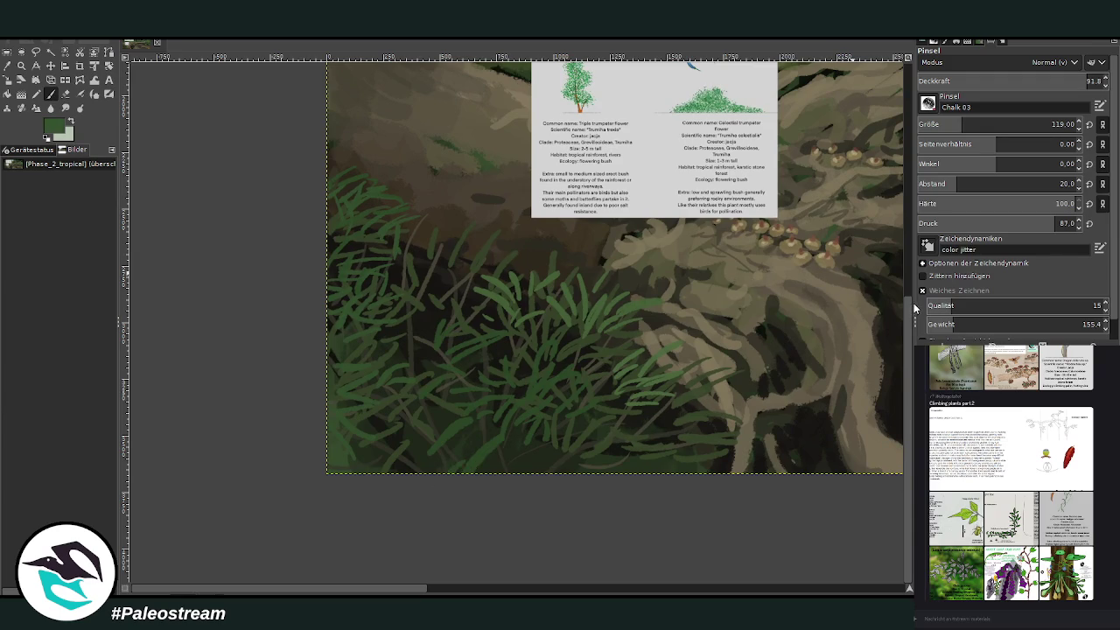
mouse_move(527, 458)
mouse_down()
mouse_move(509, 452)
mouse_move(500, 472)
mouse_up()
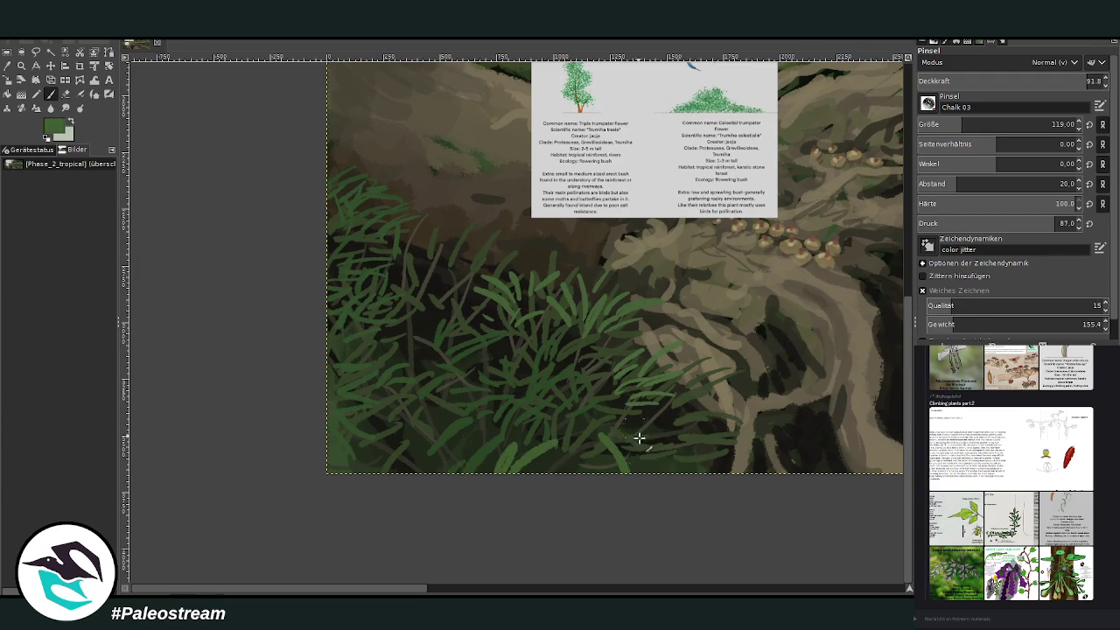
drag(650, 470, 674, 442)
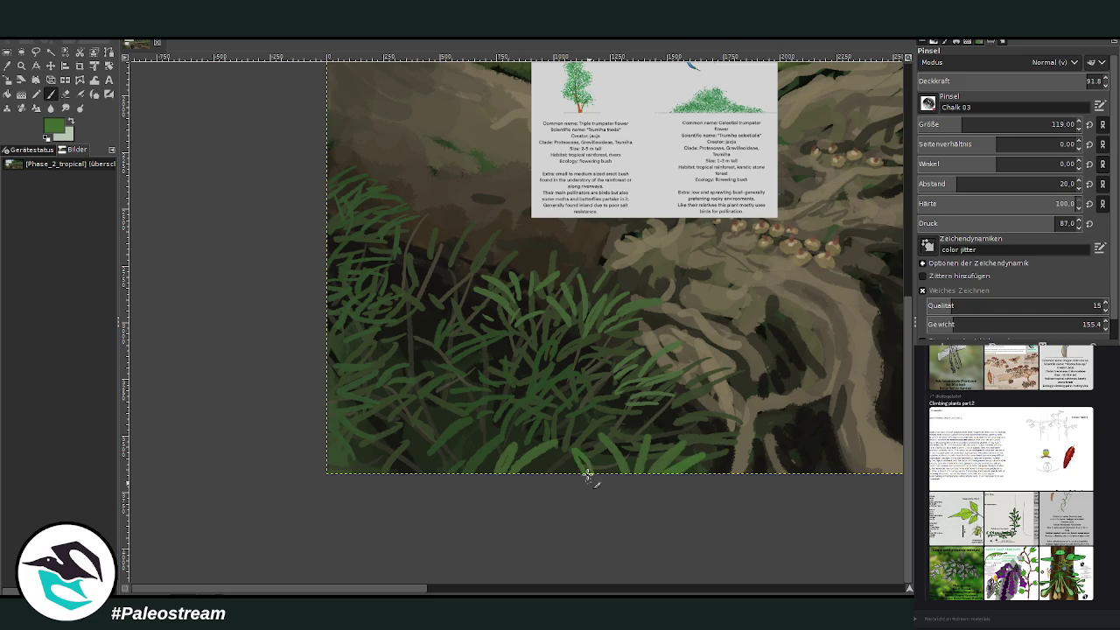
drag(764, 398, 708, 467)
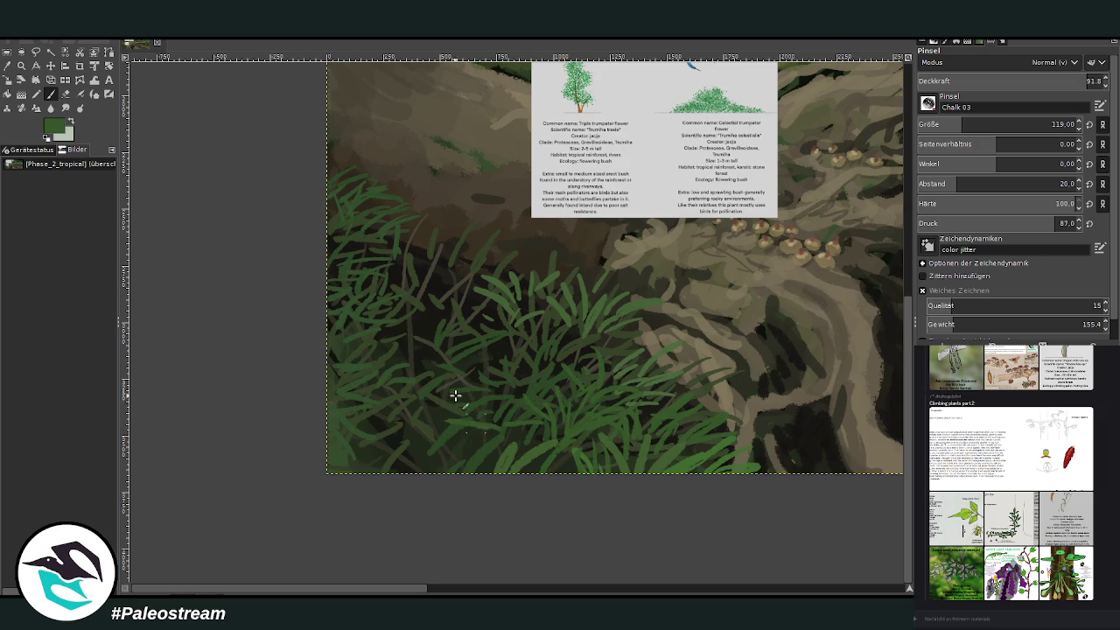
mouse_move(451, 490)
mouse_down()
mouse_move(458, 427)
mouse_move(486, 438)
mouse_up()
drag(401, 474, 404, 451)
drag(507, 449, 539, 425)
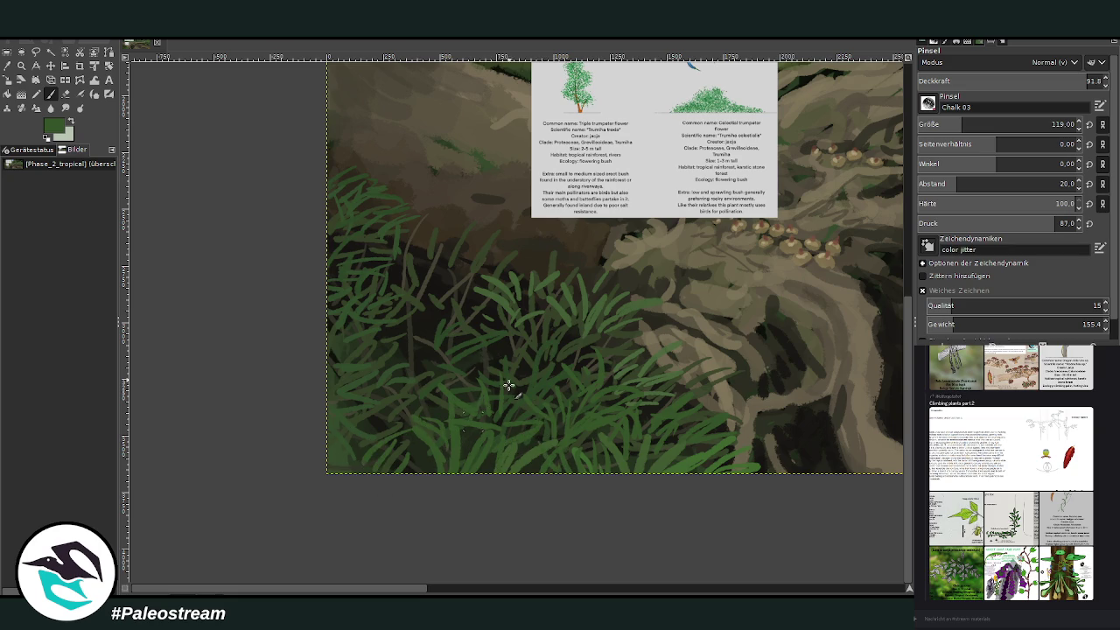
scroll(905, 497, up, 2)
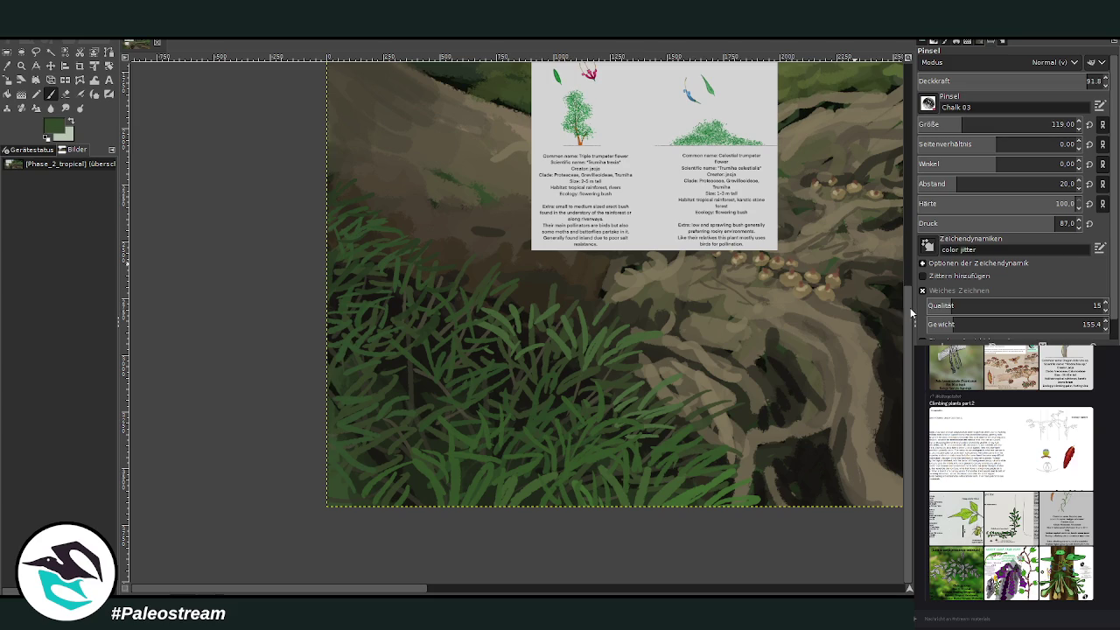
mouse_move(569, 390)
mouse_down()
mouse_move(502, 399)
mouse_move(535, 414)
mouse_move(548, 405)
mouse_move(542, 429)
mouse_up()
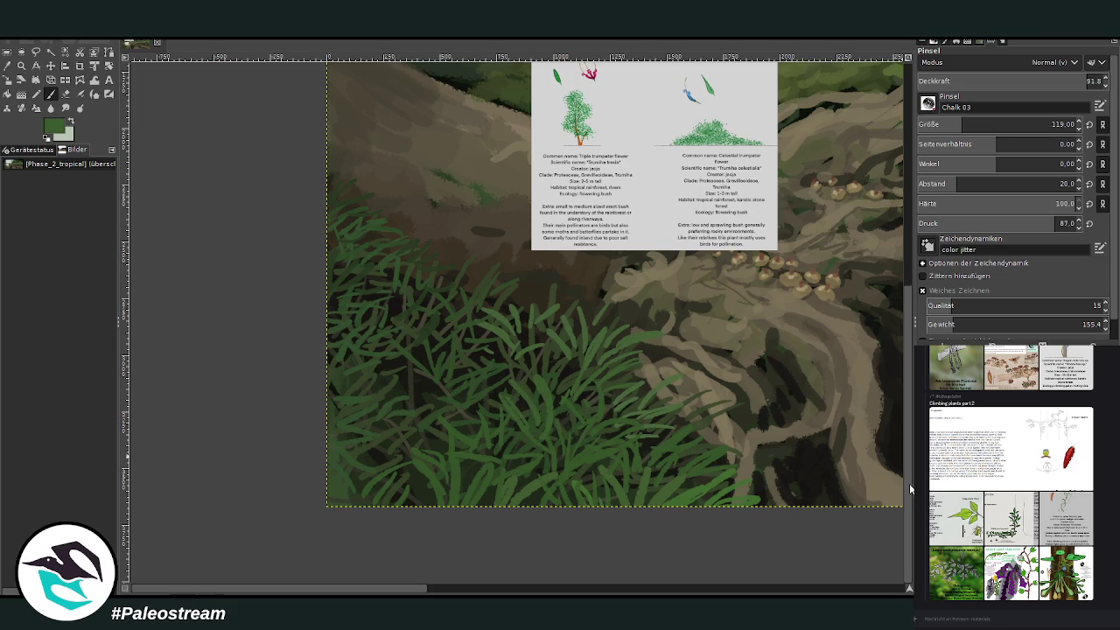
Step: Zoom in on the upper-left info cards above the log
scroll(900, 437, up, 3)
scroll(888, 367, up, 1)
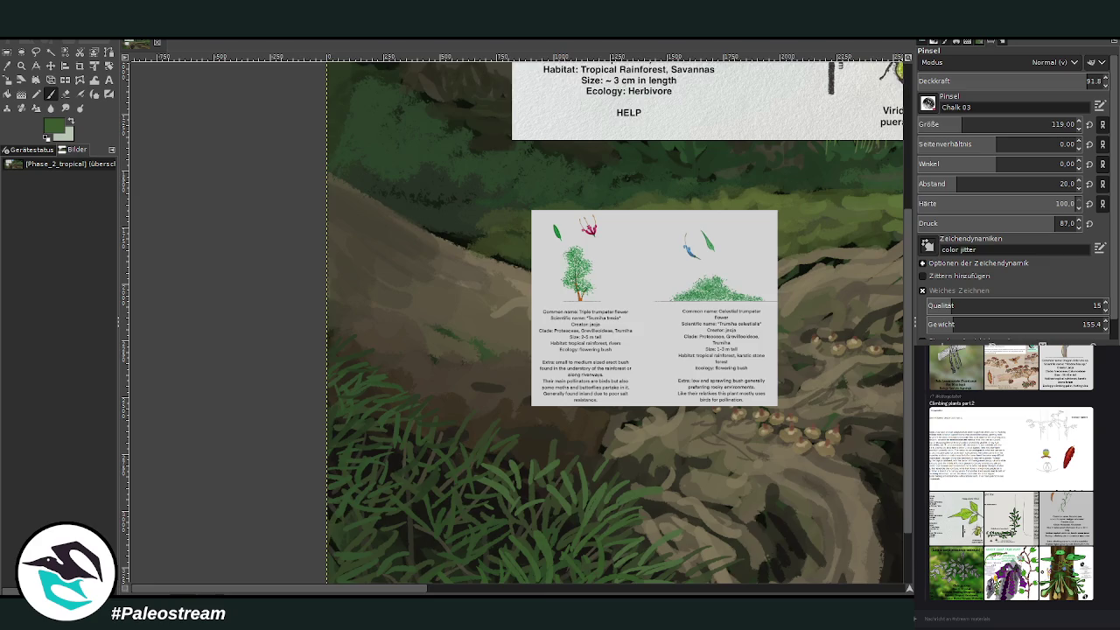
scroll(616, 318, down, 2)
scroll(616, 318, down, 2)
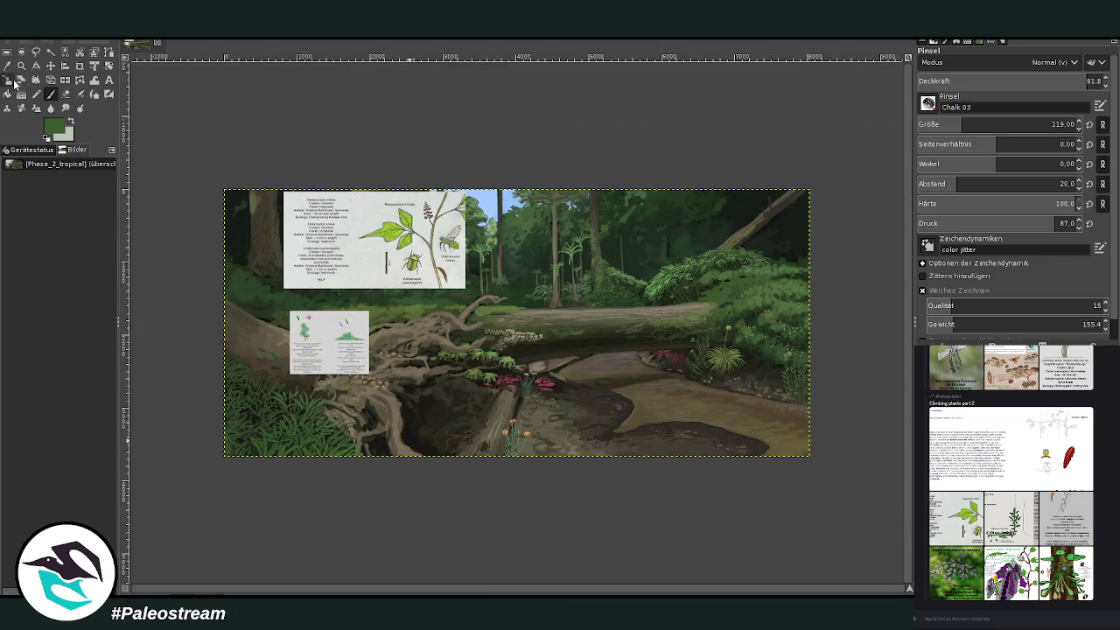
click(21, 66)
drag(206, 166, 421, 465)
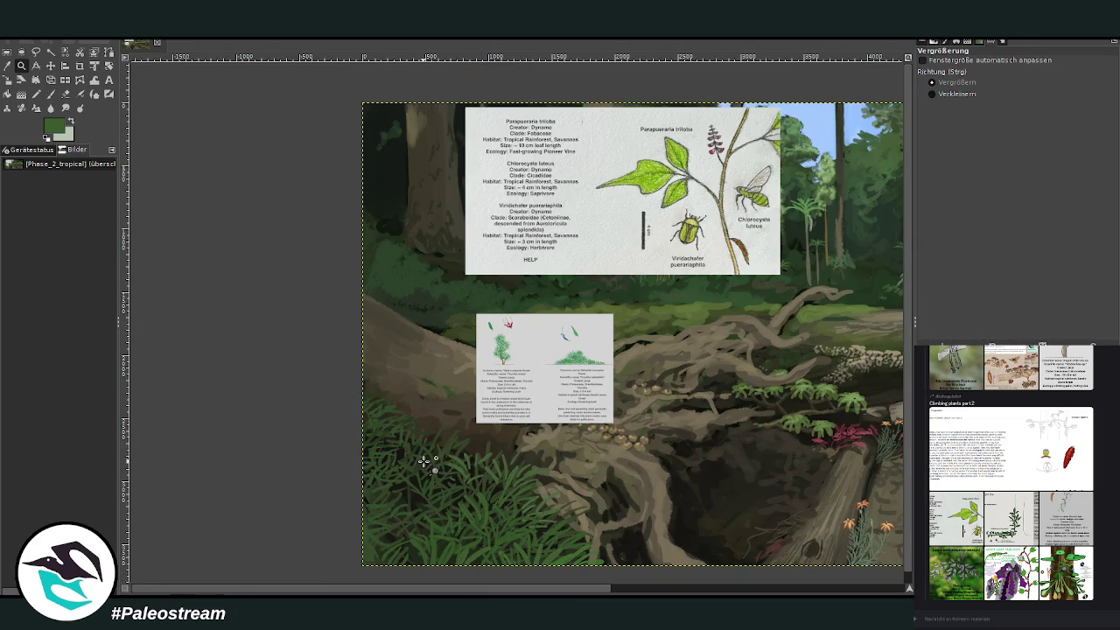
drag(292, 100, 739, 538)
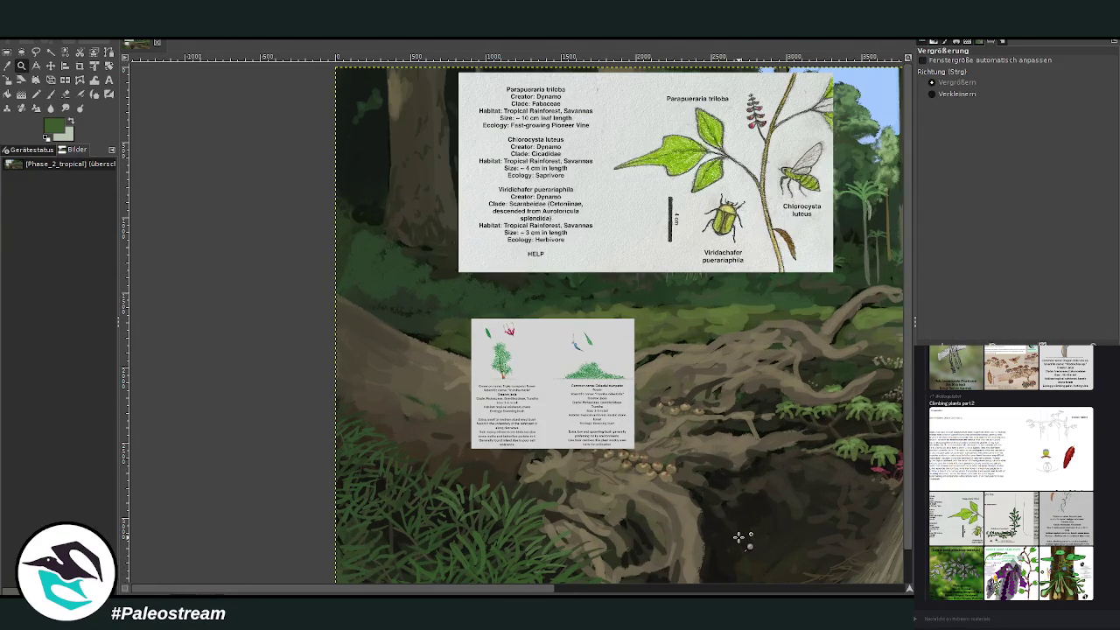
Step: Hide the small trumpeter-flower info card layer while keeping the top card visible
key(Page_Up)
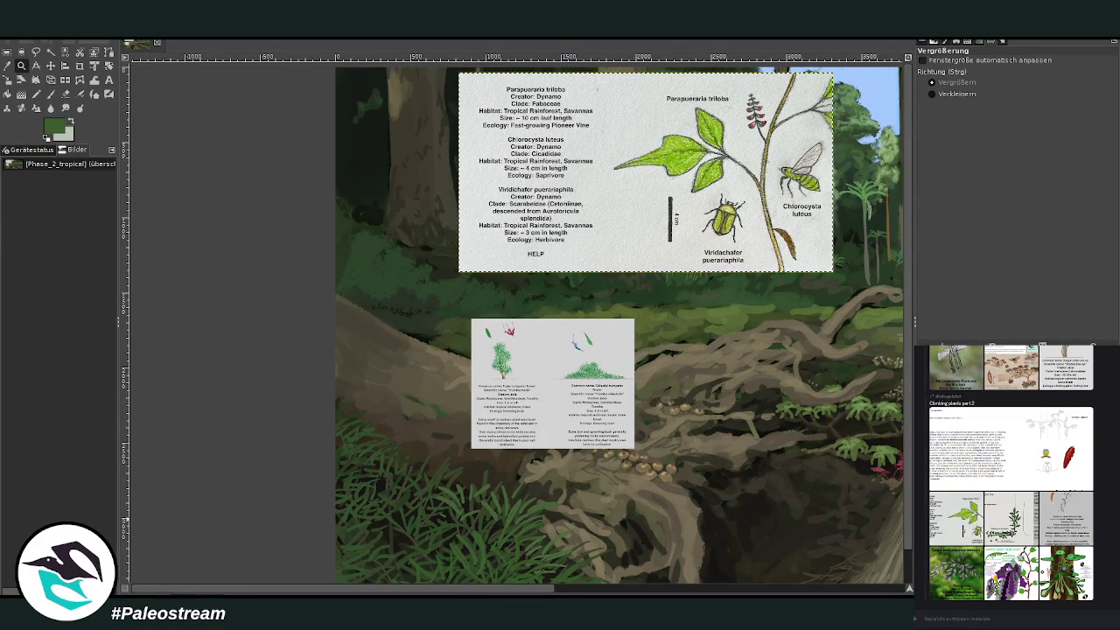
key(Delete)
key(ctrl+z)
key(Page_Down)
key(Delete)
key(Page_Up)
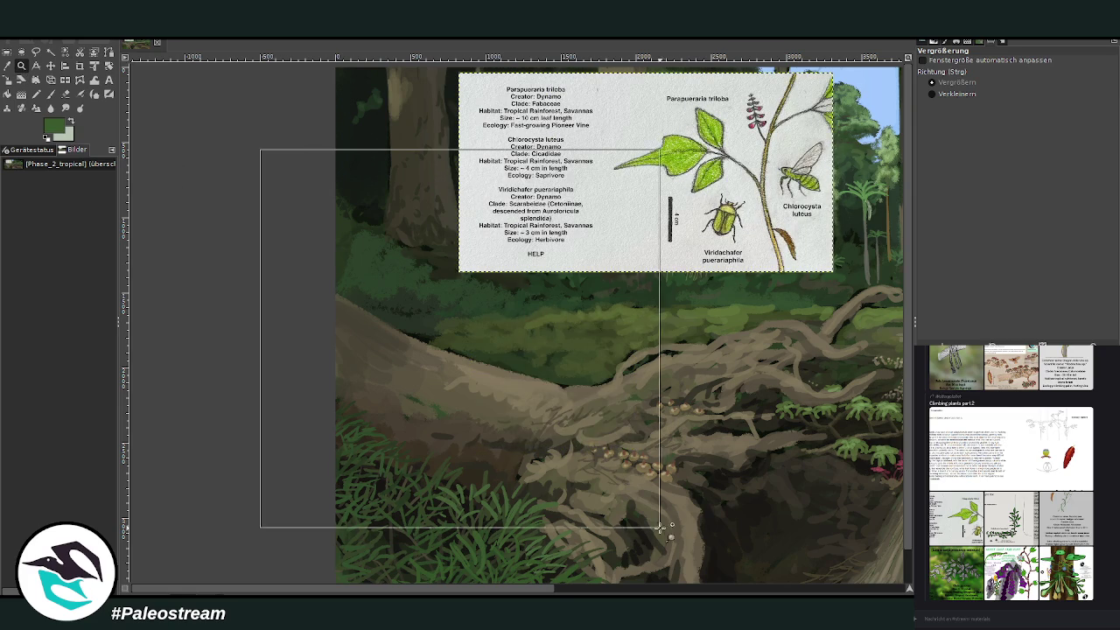
Step: Zoom in on the log and set the Paintbrush size to 20
drag(261, 149, 663, 532)
key(p)
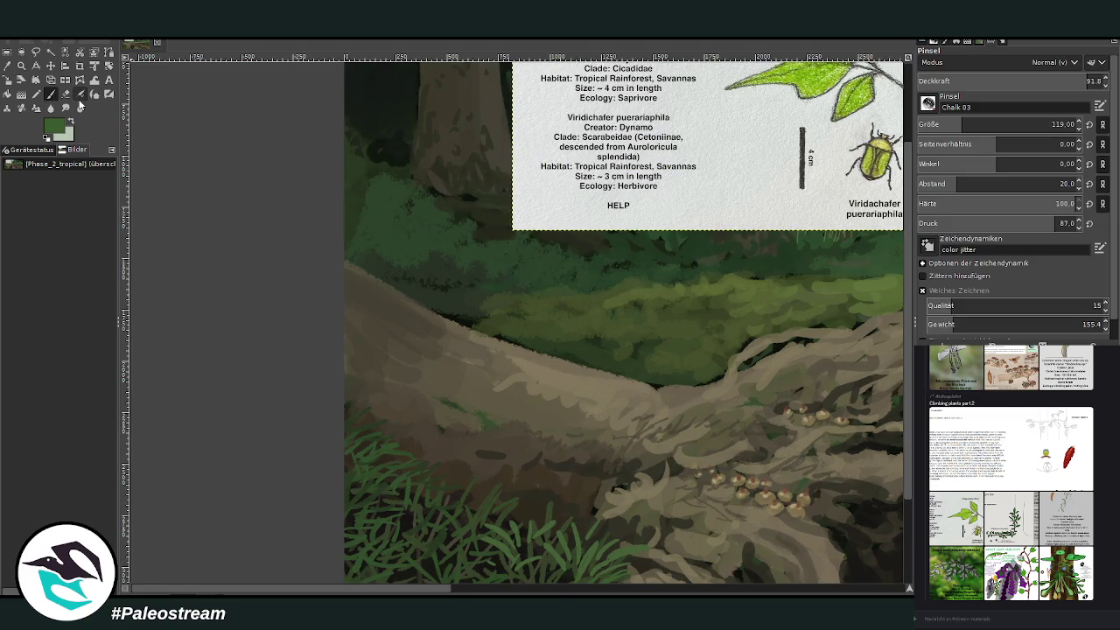
triple_click(1063, 124)
text(20)
key(Return)
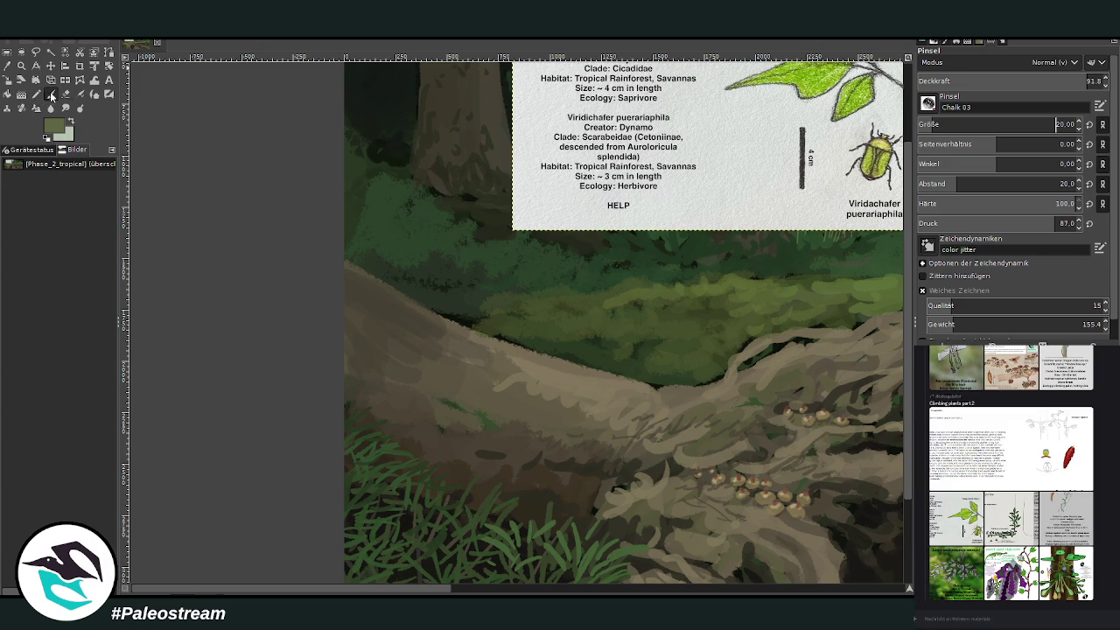
Step: Draw thin pale branching root lines across the left end of the fallen log
scroll(963, 124, up, 12)
text(32)
key(Page_Down)
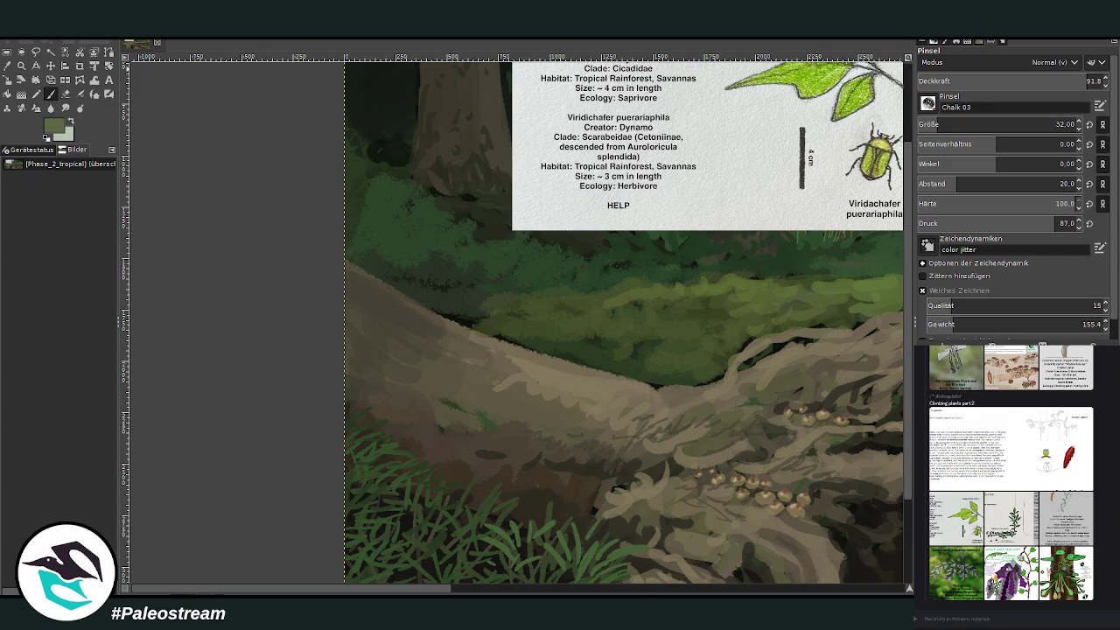
drag(374, 297, 399, 335)
scroll(1006, 124, up, 9)
scroll(1006, 80, down, 5)
drag(399, 318, 448, 326)
drag(346, 281, 376, 354)
mouse_move(330, 258)
mouse_down()
mouse_move(428, 312)
mouse_move(355, 263)
mouse_move(387, 310)
mouse_move(355, 327)
mouse_up()
scroll(478, 460, left, 3)
scroll(394, 332, left, 3)
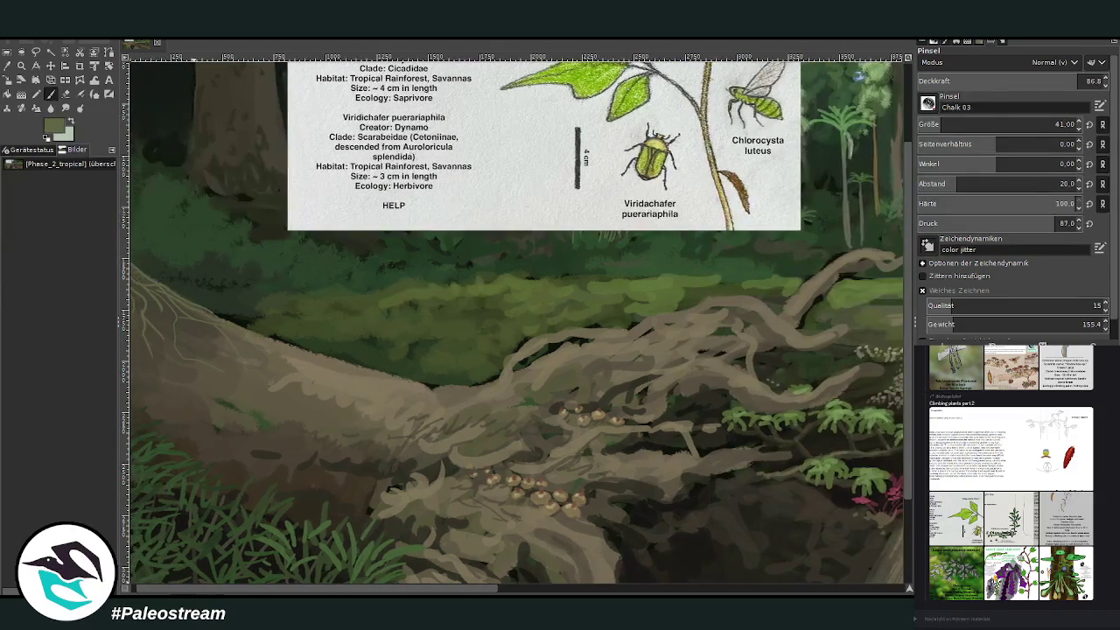
scroll(906, 588, left, 2)
scroll(907, 588, up, 3)
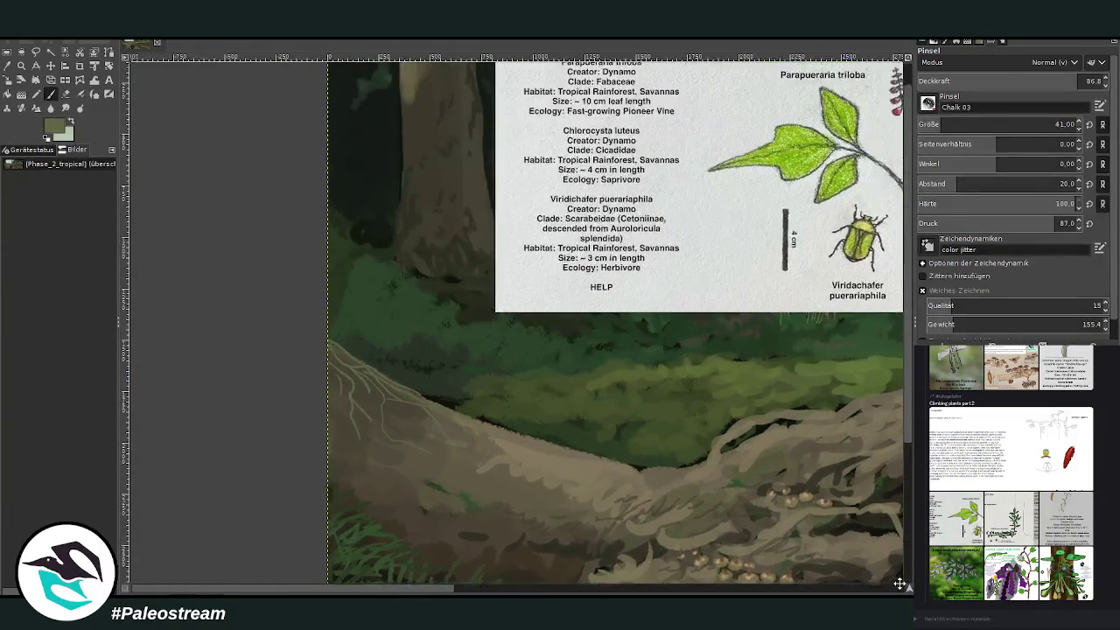
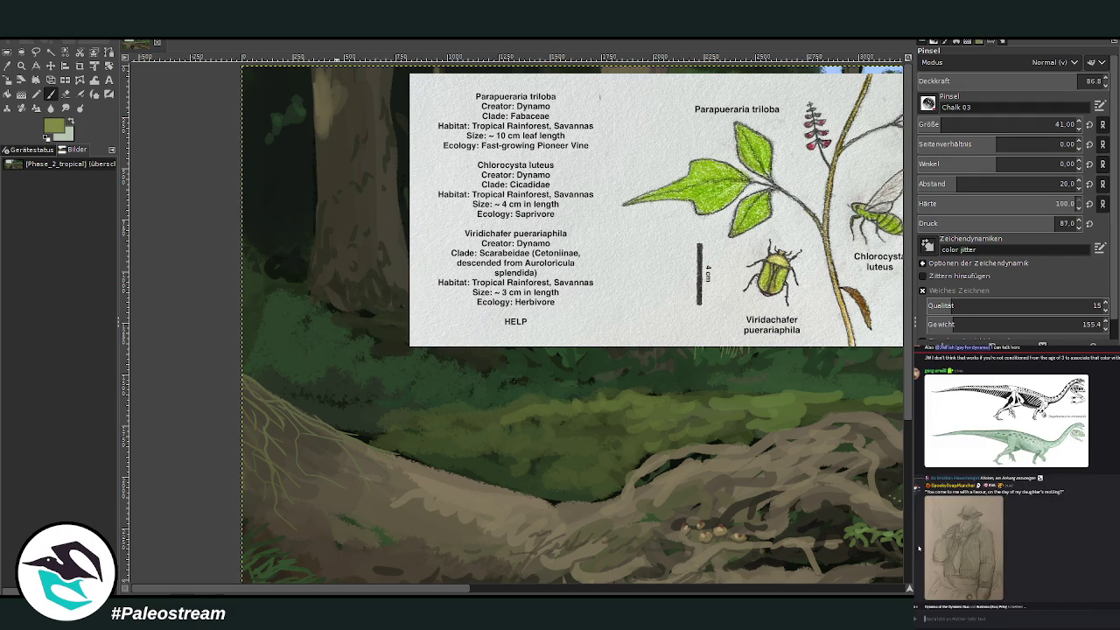
Step: View the shared dinosaur skeleton image, then shift the reference card left on the canvas
click(944, 557)
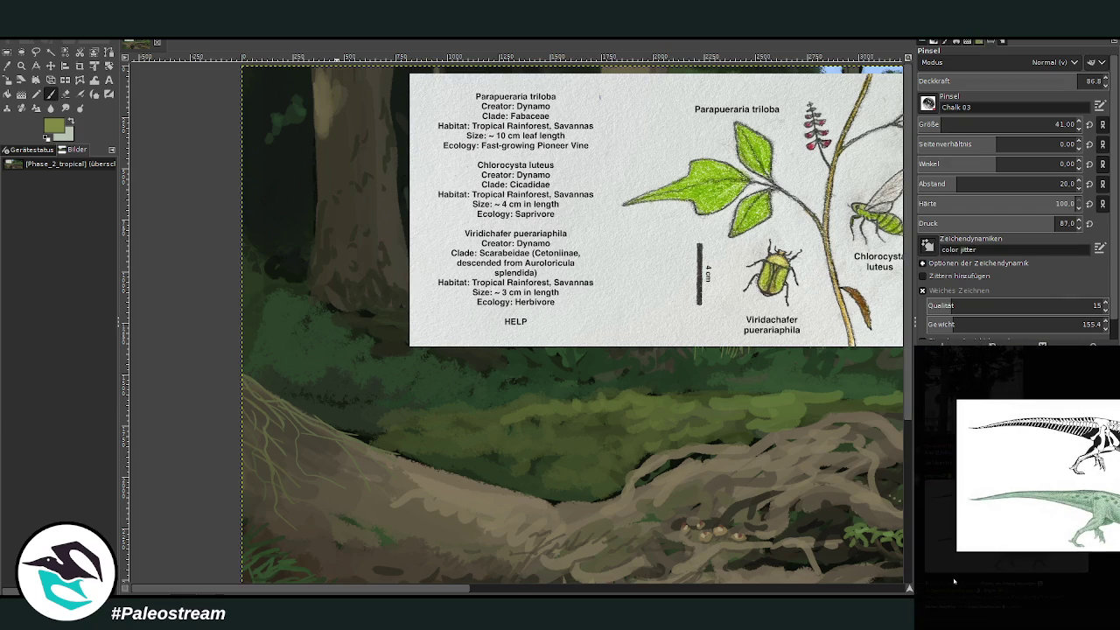
click(953, 582)
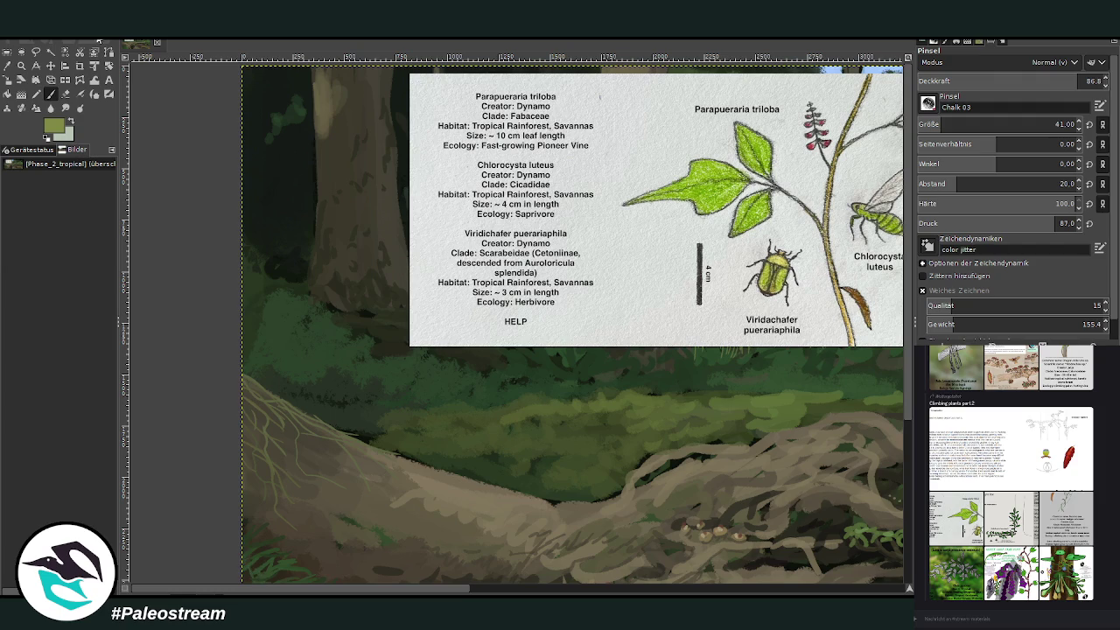
click(51, 66)
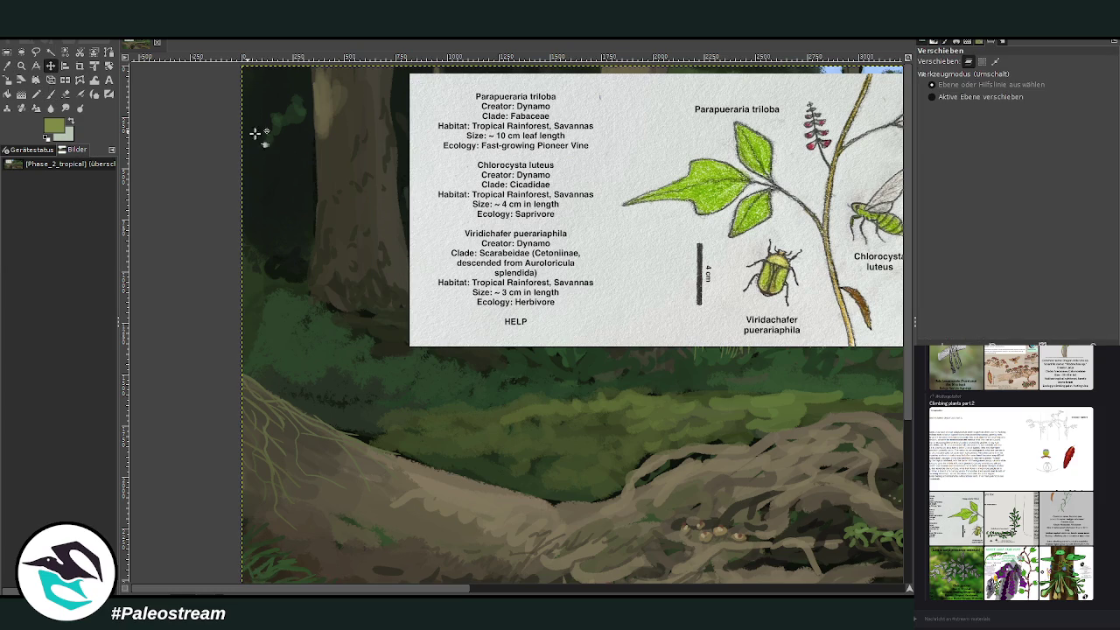
drag(408, 275, 259, 294)
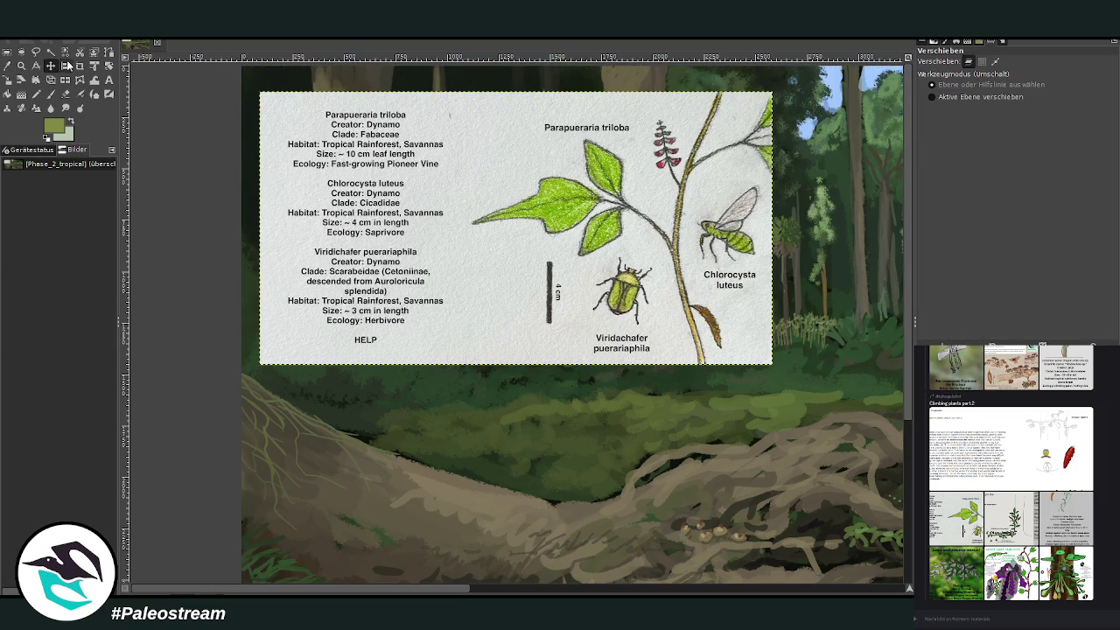
Step: Crop the reference card to its illustration, removing the text section
click(79, 66)
drag(449, 92, 770, 363)
key(Return)
Step: Move the cropped card down-left beside the roots and zoom in on them
key(m)
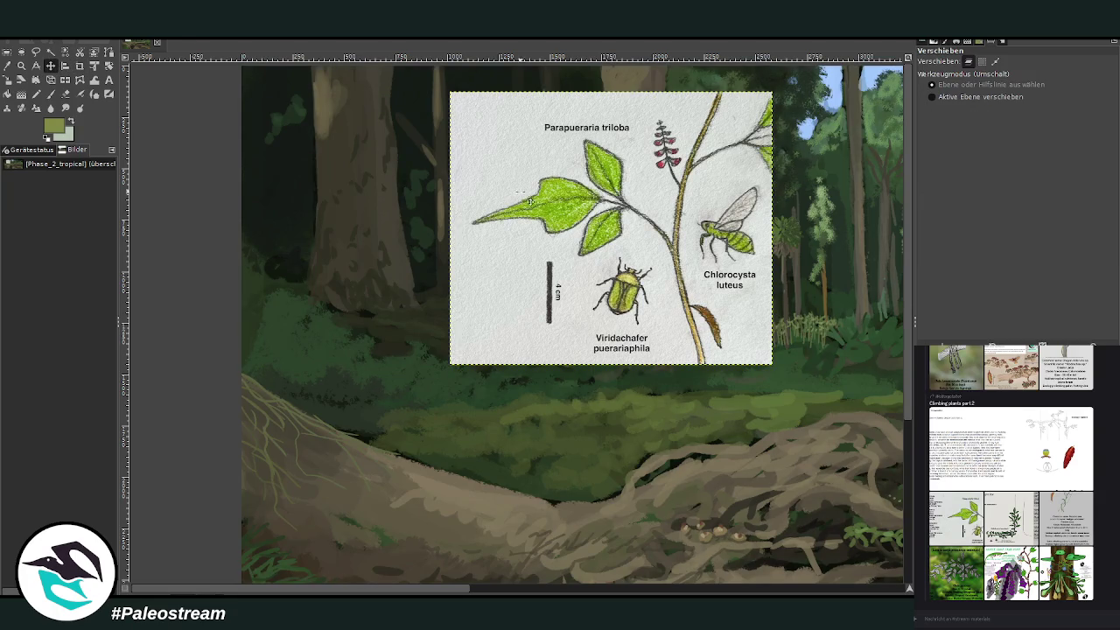
drag(469, 189, 437, 345)
click(21, 66)
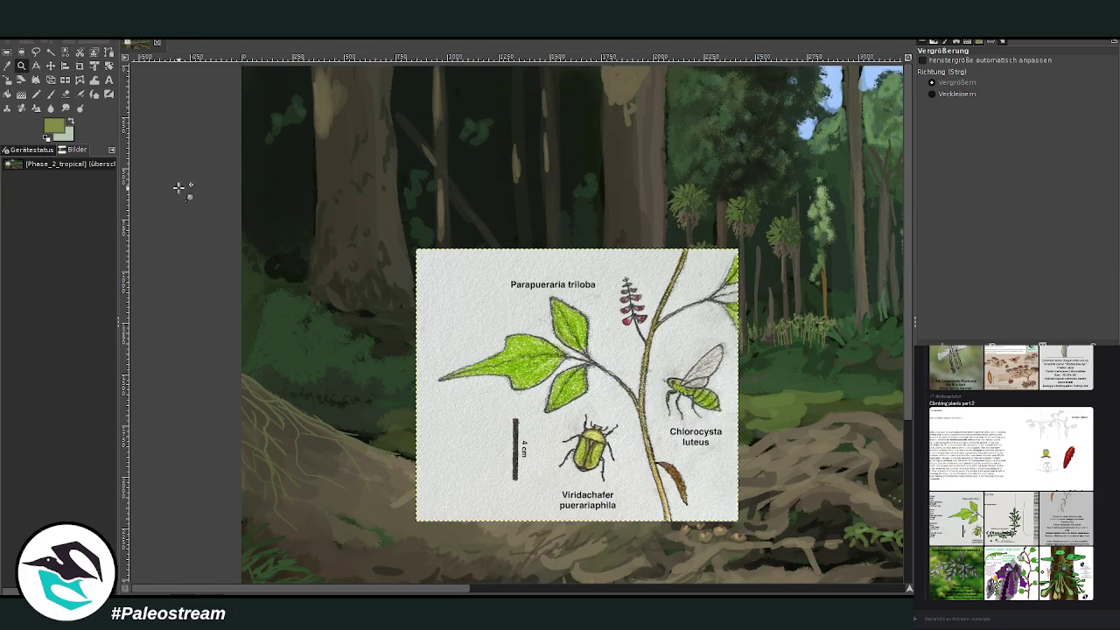
drag(185, 188, 591, 561)
click(50, 94)
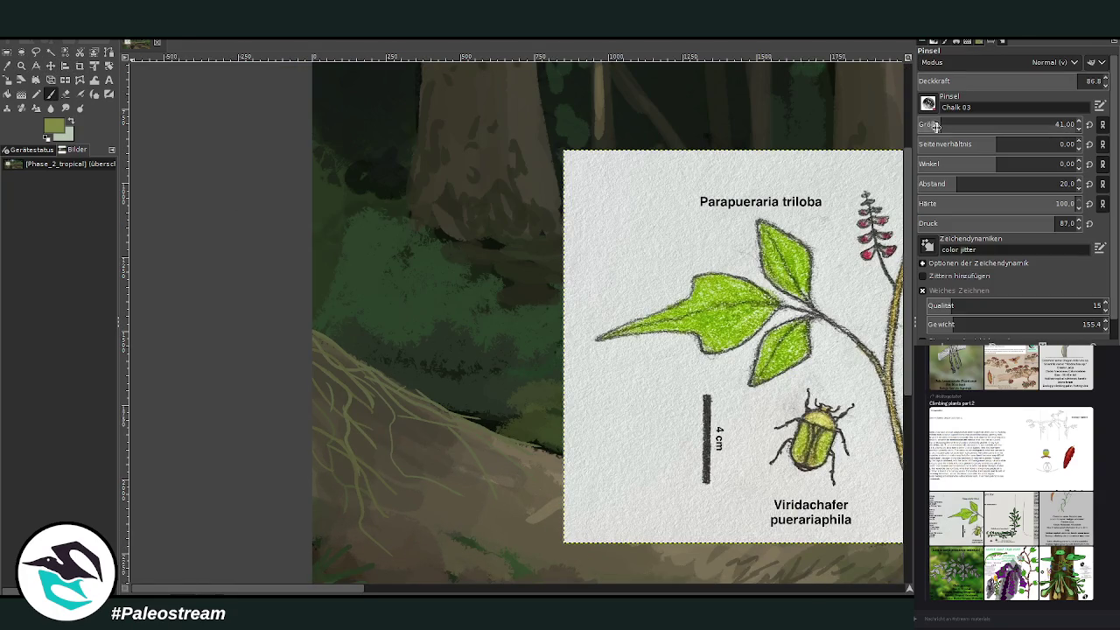
Step: Set the brush to size 43 and dab light-green leaves along the root edge
text(4)
key(Return)
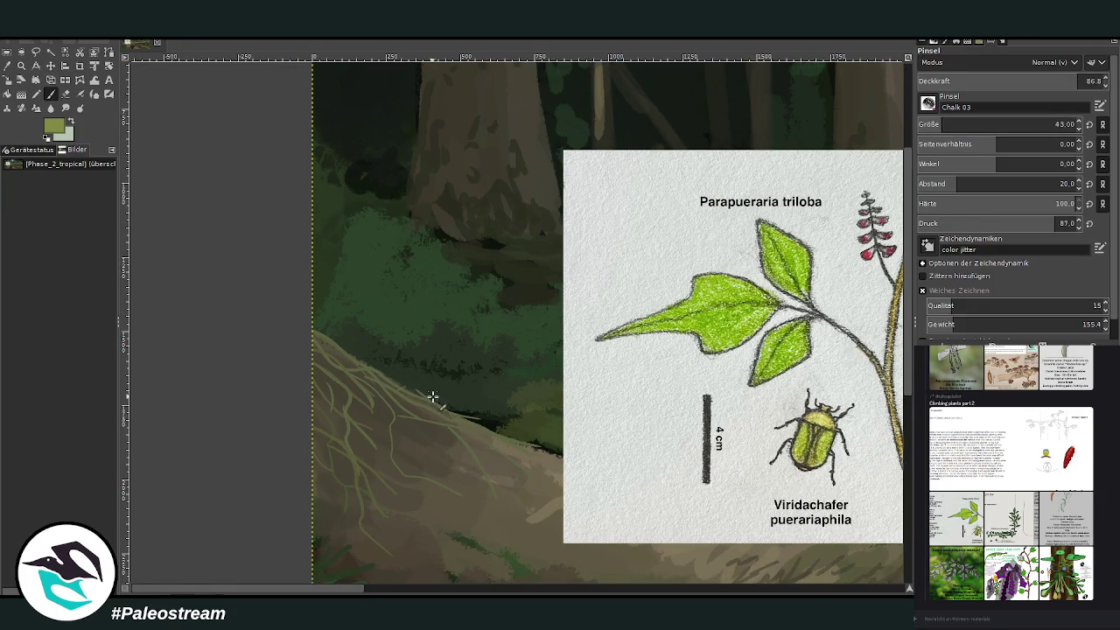
click(470, 408)
click(438, 396)
click(408, 380)
click(405, 397)
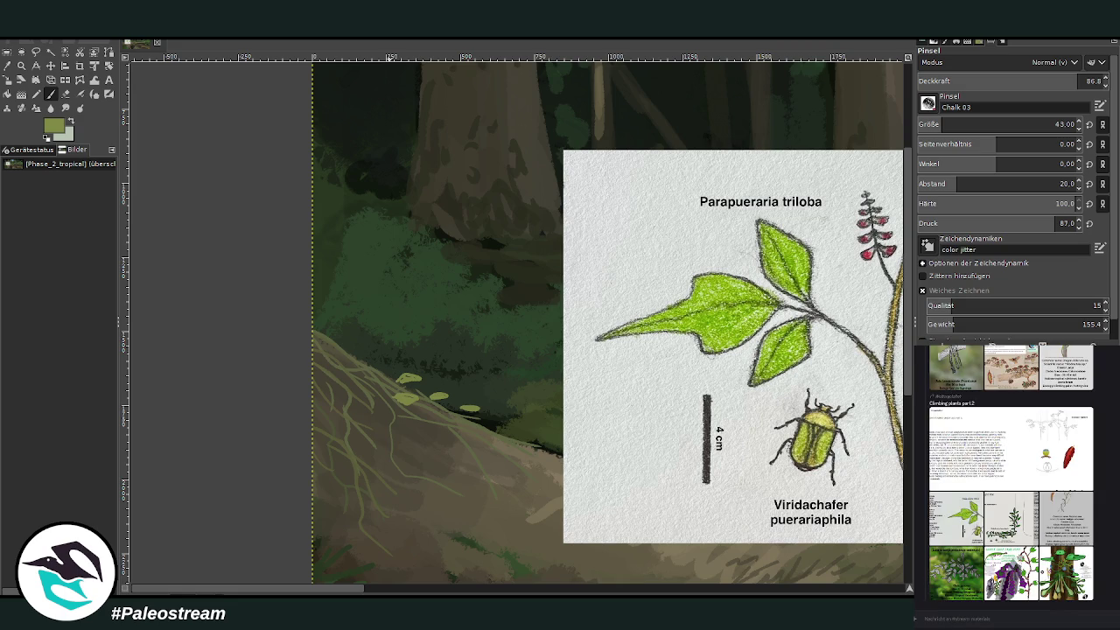
click(356, 347)
click(371, 360)
click(385, 369)
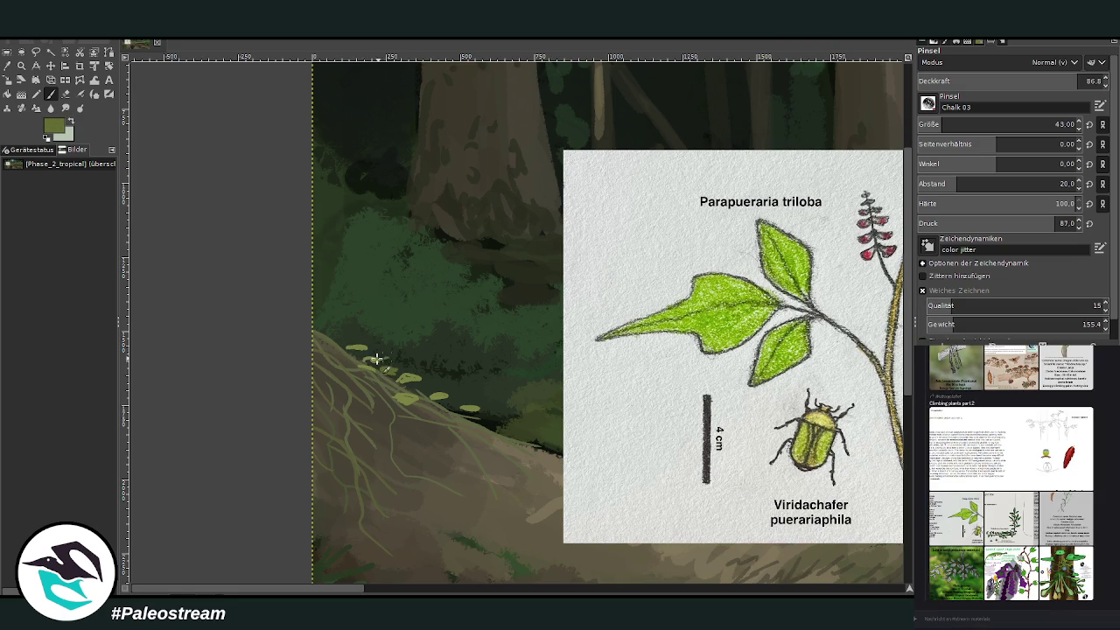
click(343, 340)
Step: Add more light-green leaves near the left edge and lower on the roots
click(325, 332)
click(320, 371)
click(315, 330)
click(325, 320)
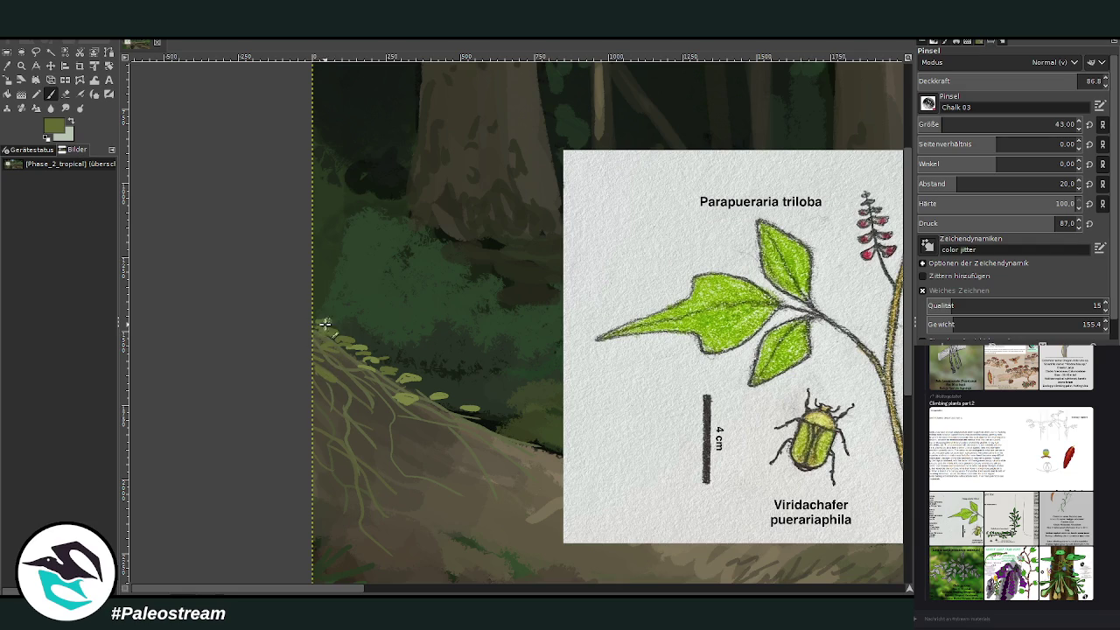
click(417, 387)
click(318, 411)
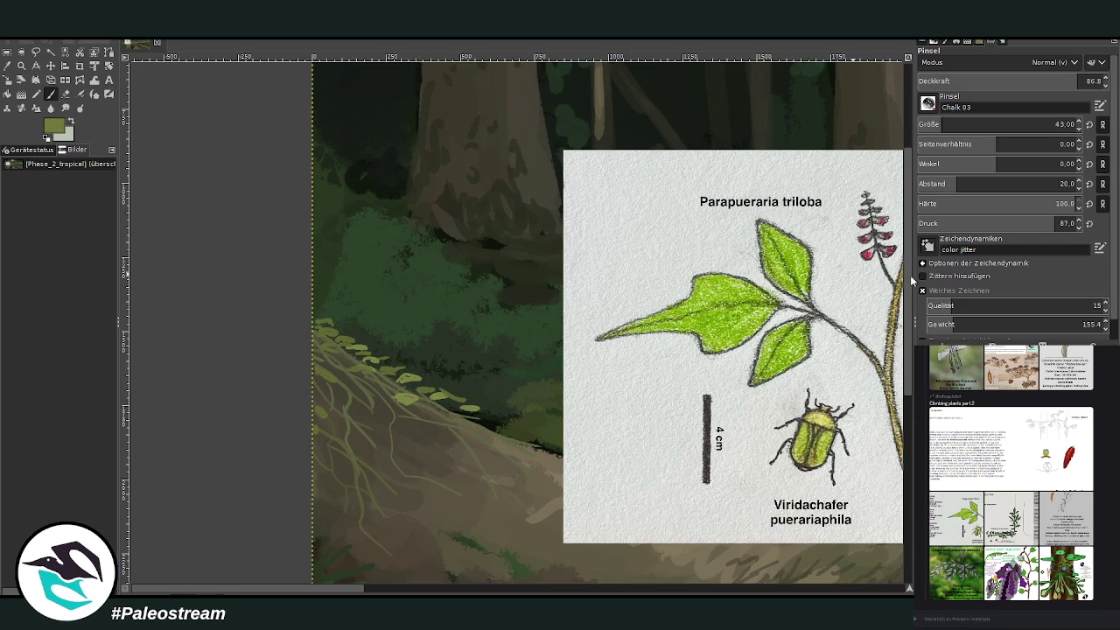
click(343, 437)
click(323, 447)
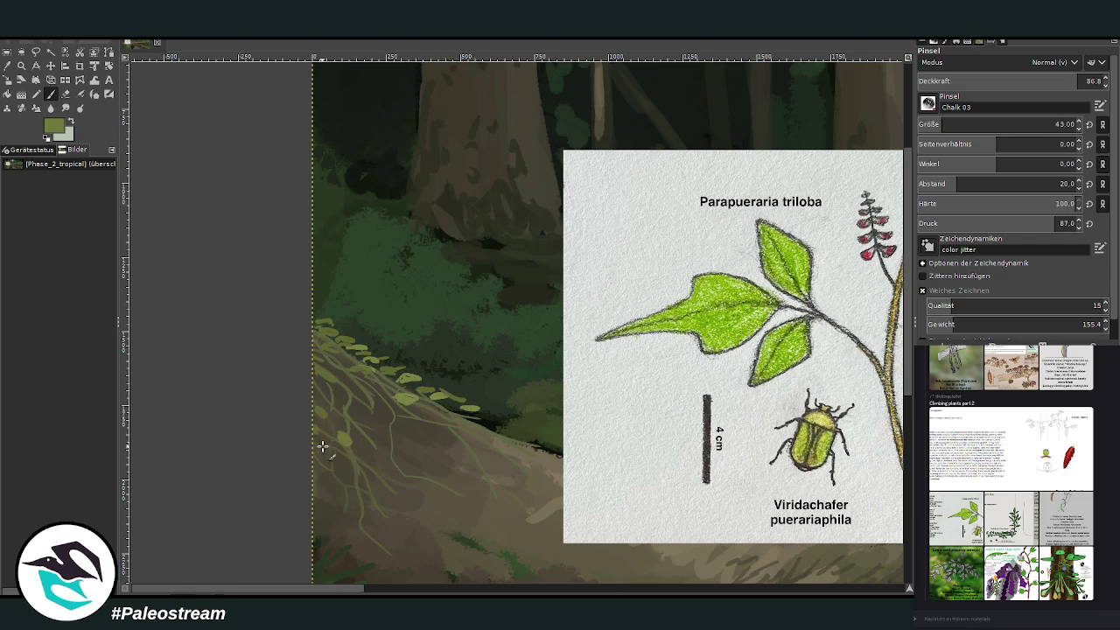
click(350, 401)
click(372, 396)
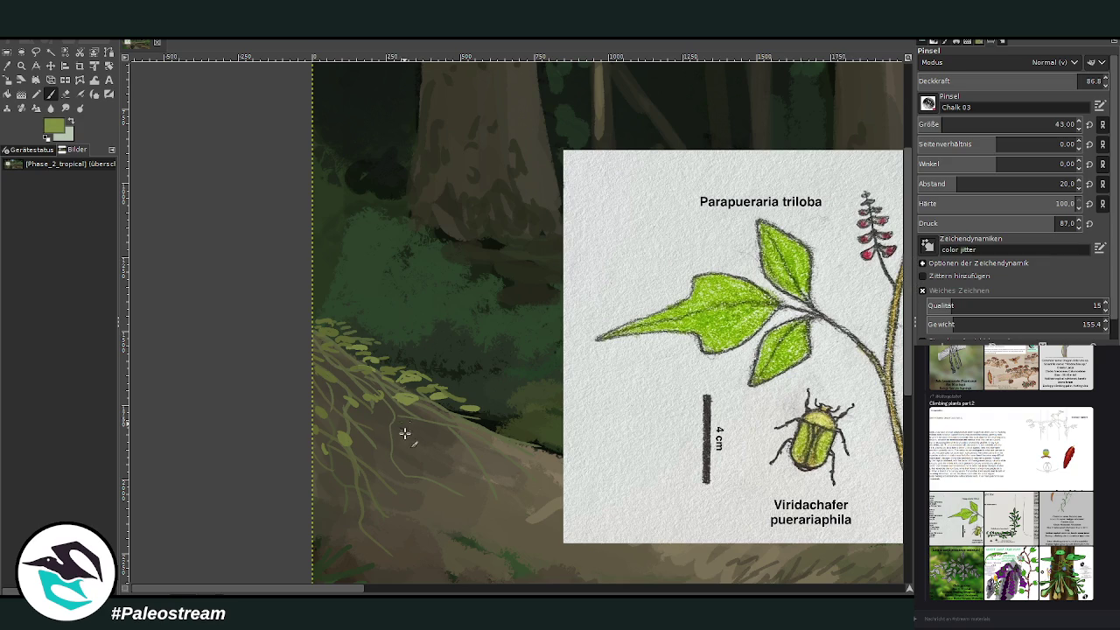
Step: Extend the leaf row rightward, trail small leaves lower, and enable smooth stroke
drag(408, 432, 500, 421)
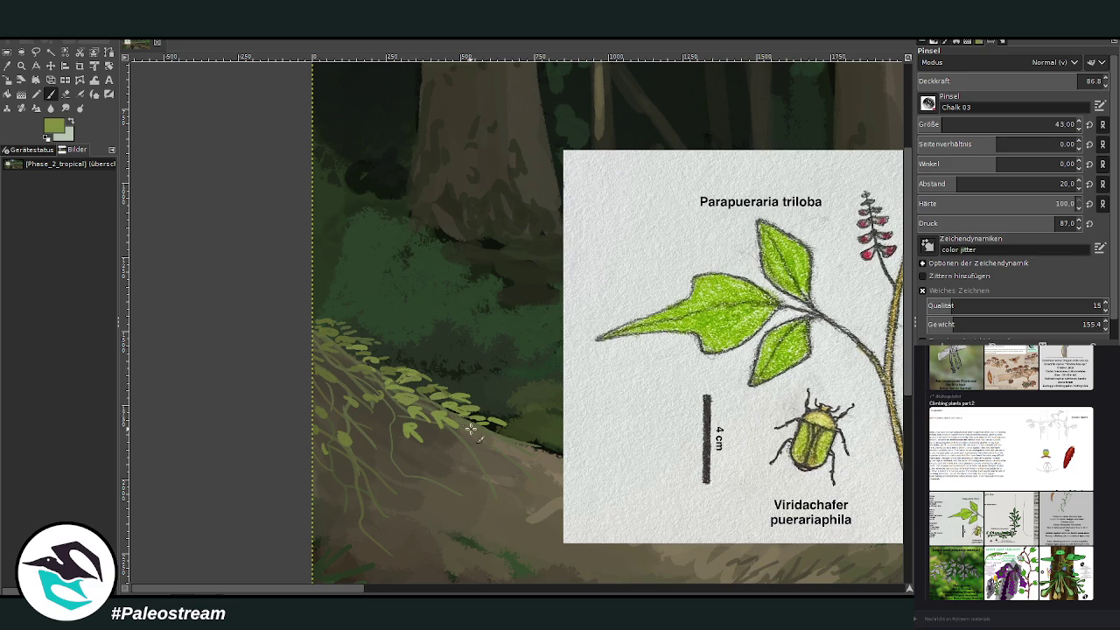
click(514, 436)
click(534, 441)
click(528, 466)
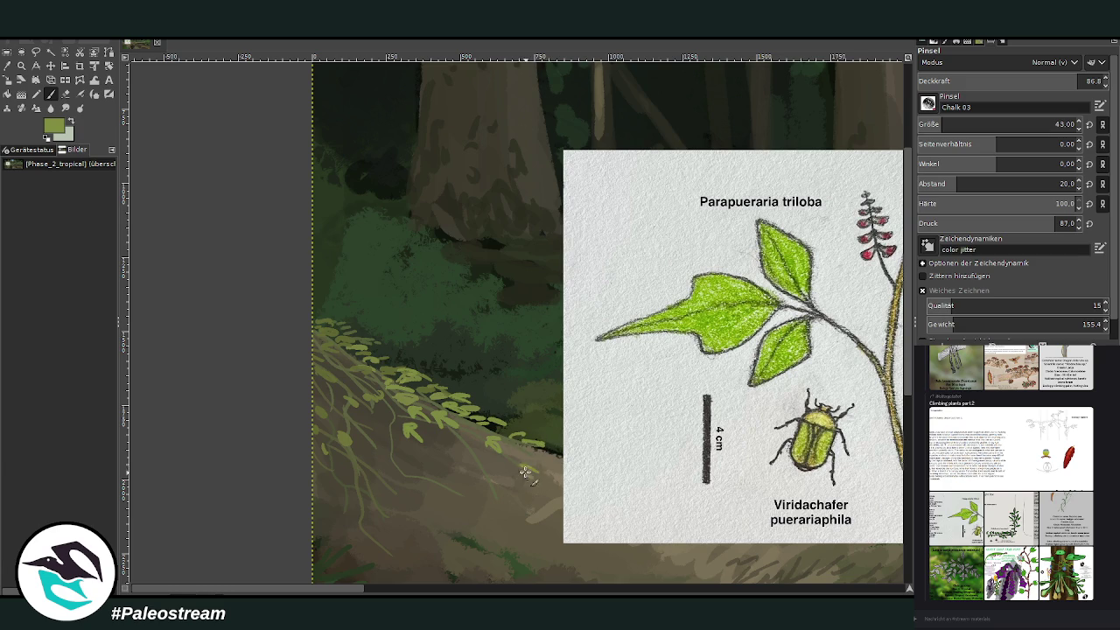
click(493, 482)
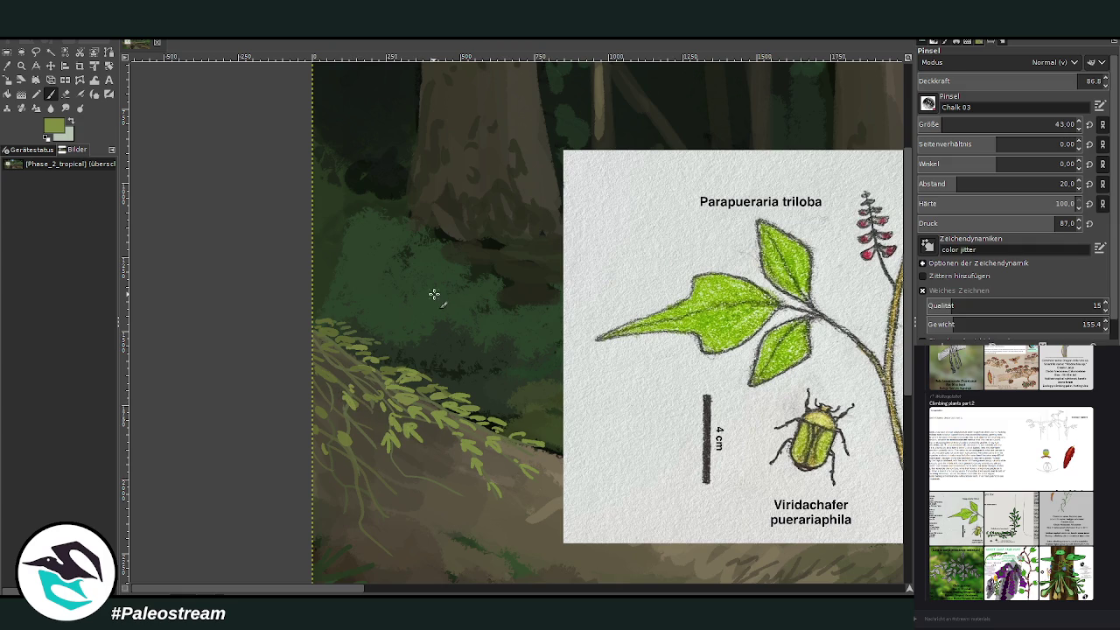
click(922, 289)
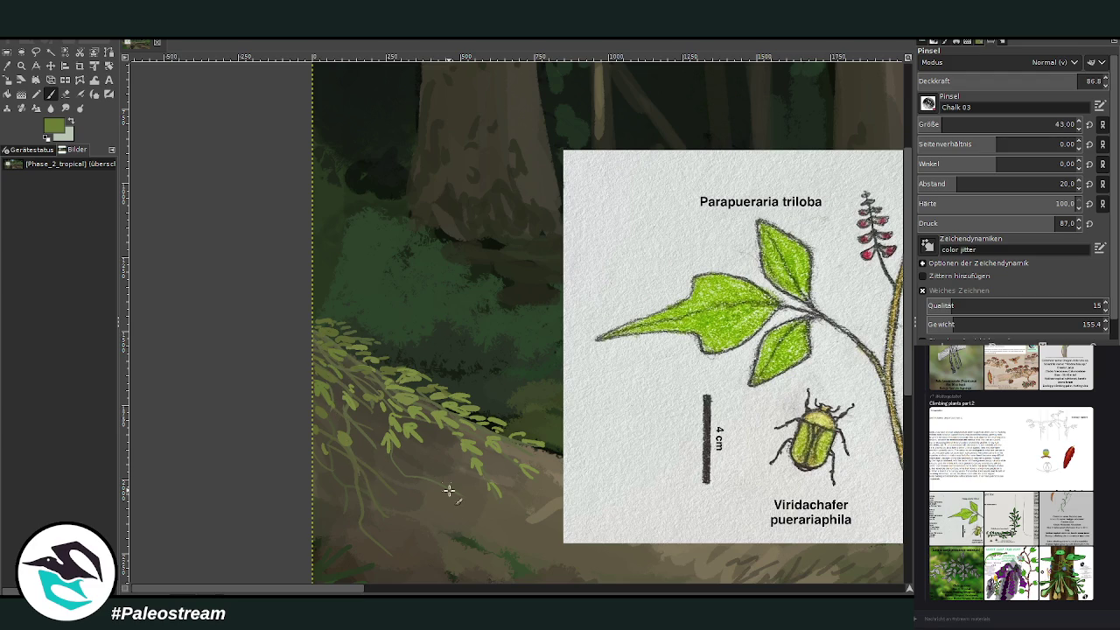
Step: Paint three more small trailing leaves below the roots, then zoom out
click(407, 476)
click(385, 555)
click(382, 515)
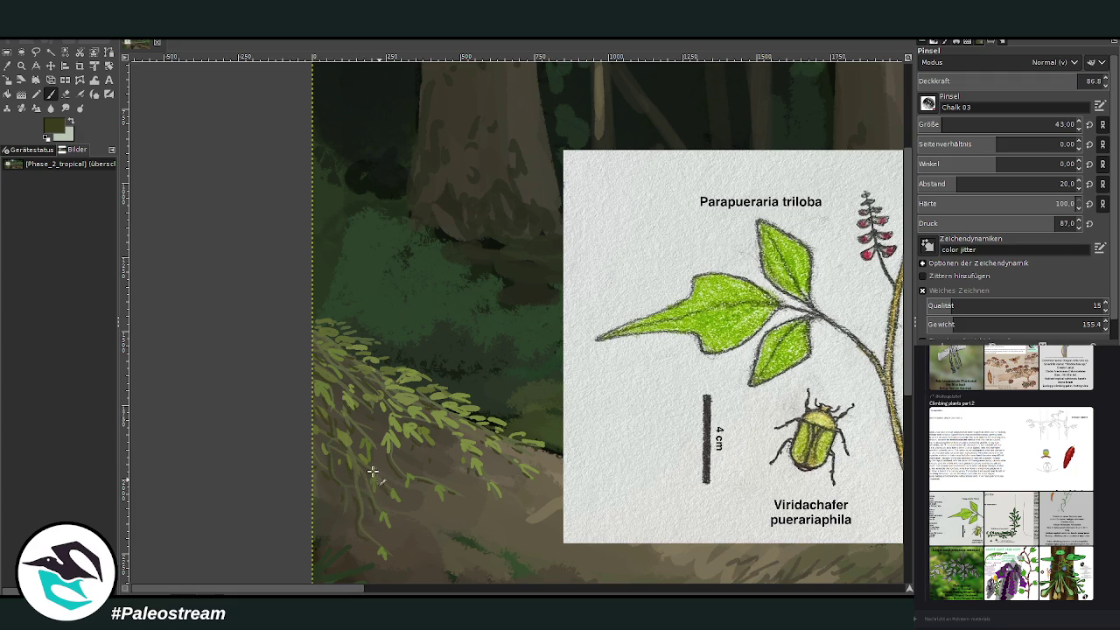
scroll(376, 472, down, 3)
scroll(370, 473, down, 2)
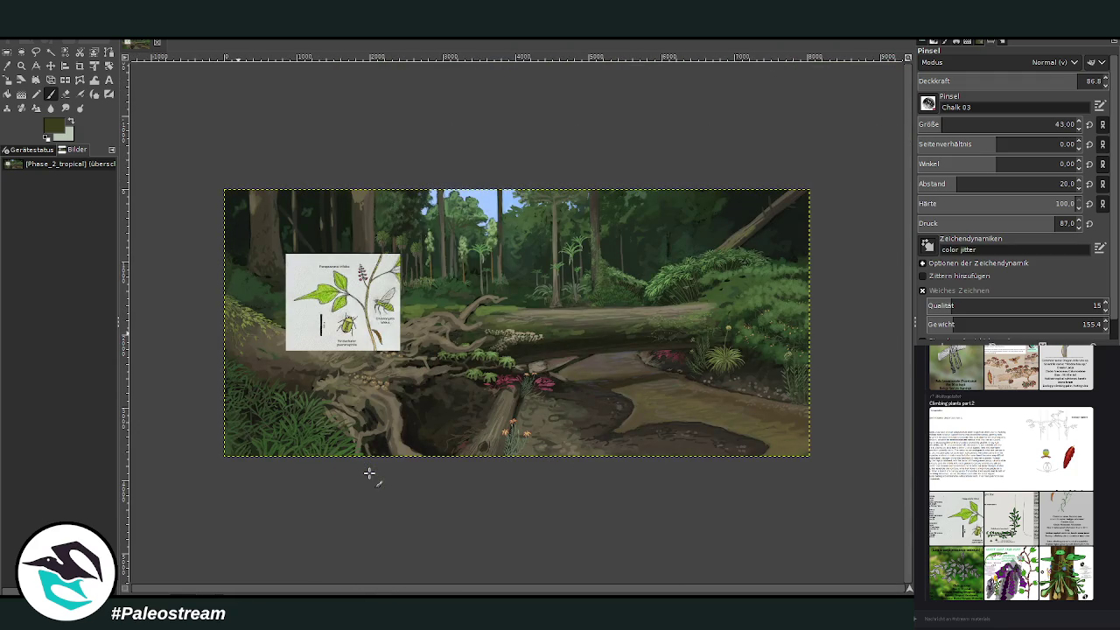
Step: Zoom into the log, hide the reference card, and paint light tan root highlights at brush size 94
key(z)
drag(266, 231, 514, 472)
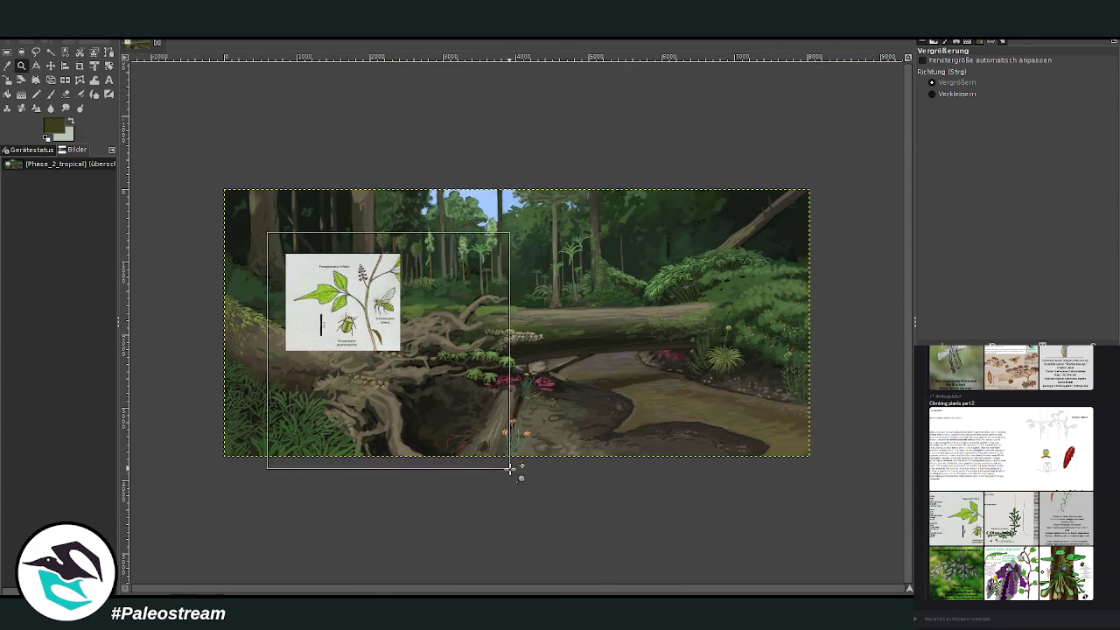
key(p)
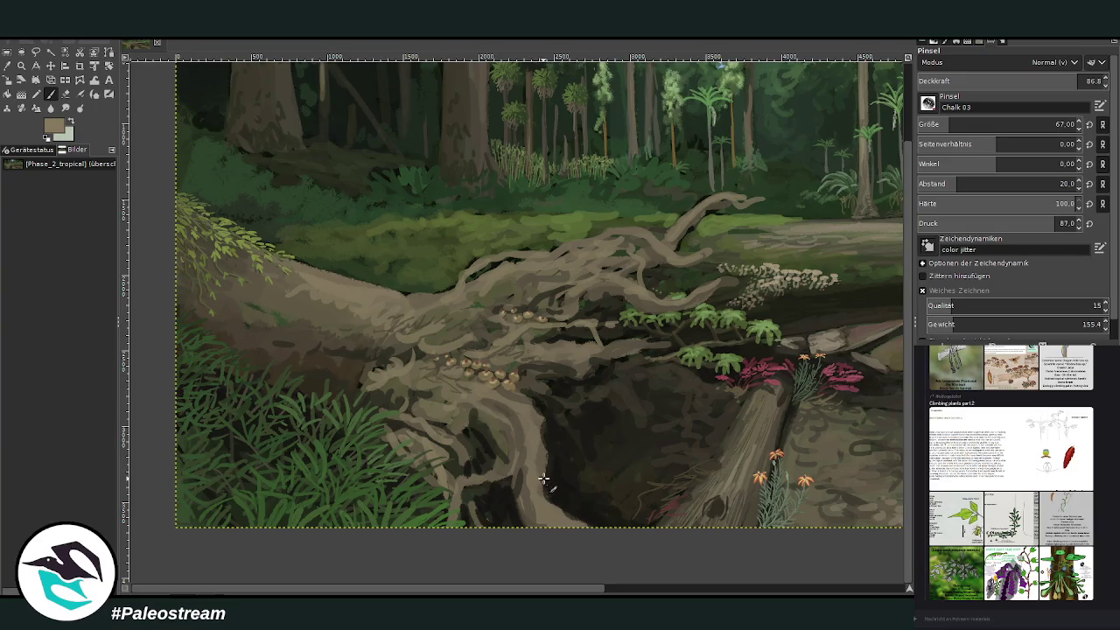
key(bracketright)
key(bracketright)
key(bracketright)
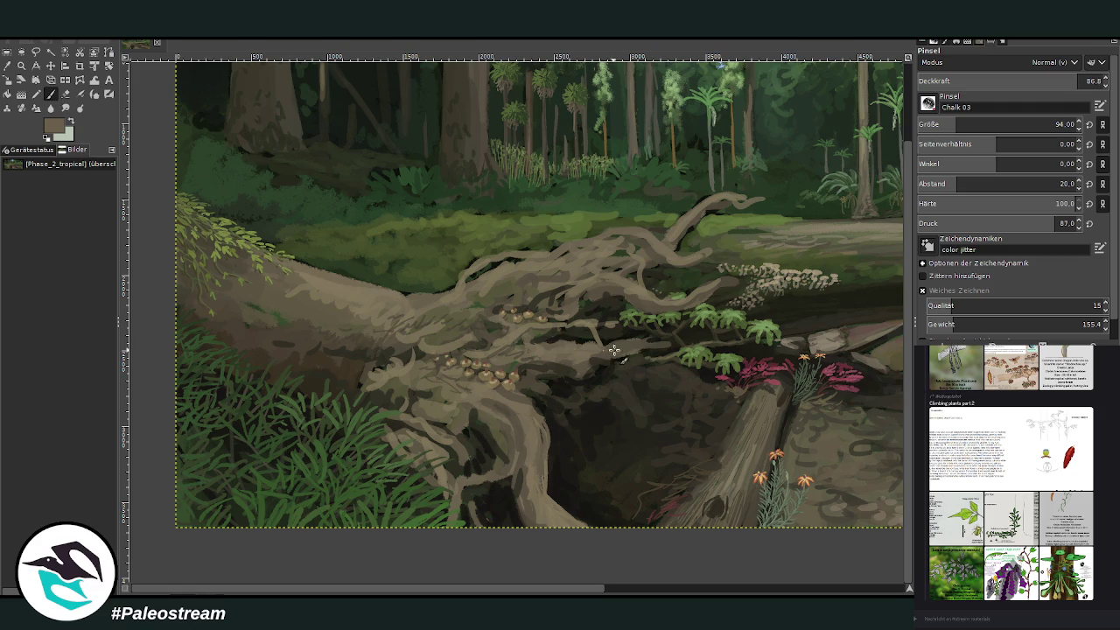
ctrl+click(898, 298)
mouse_move(689, 206)
mouse_down()
mouse_move(669, 245)
mouse_move(607, 245)
mouse_up()
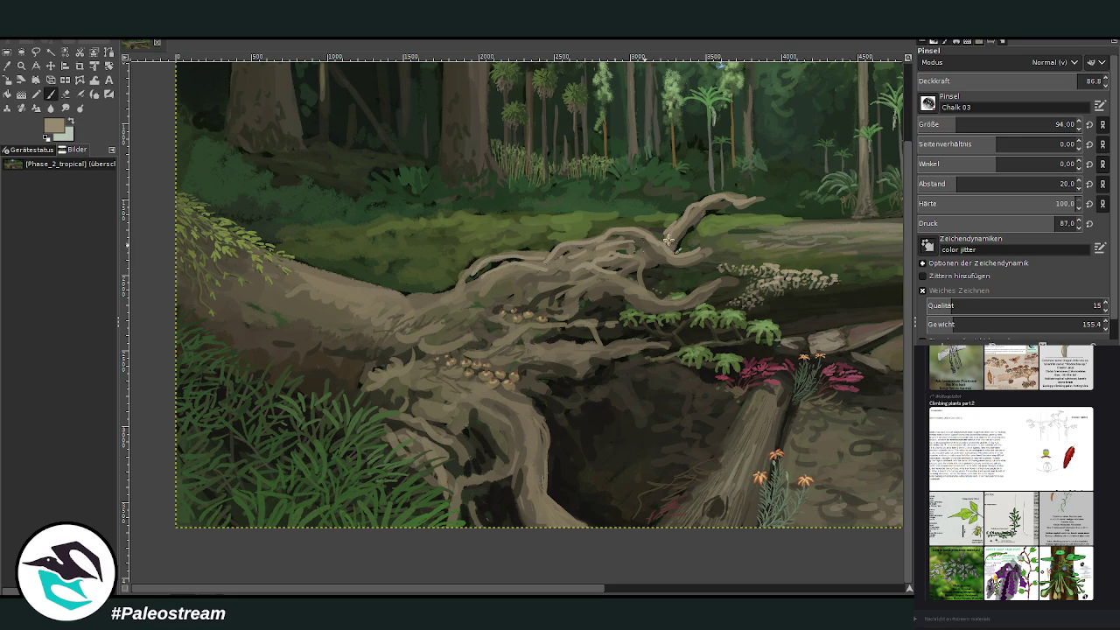
mouse_move(731, 280)
mouse_down()
mouse_move(651, 297)
mouse_move(639, 276)
mouse_up()
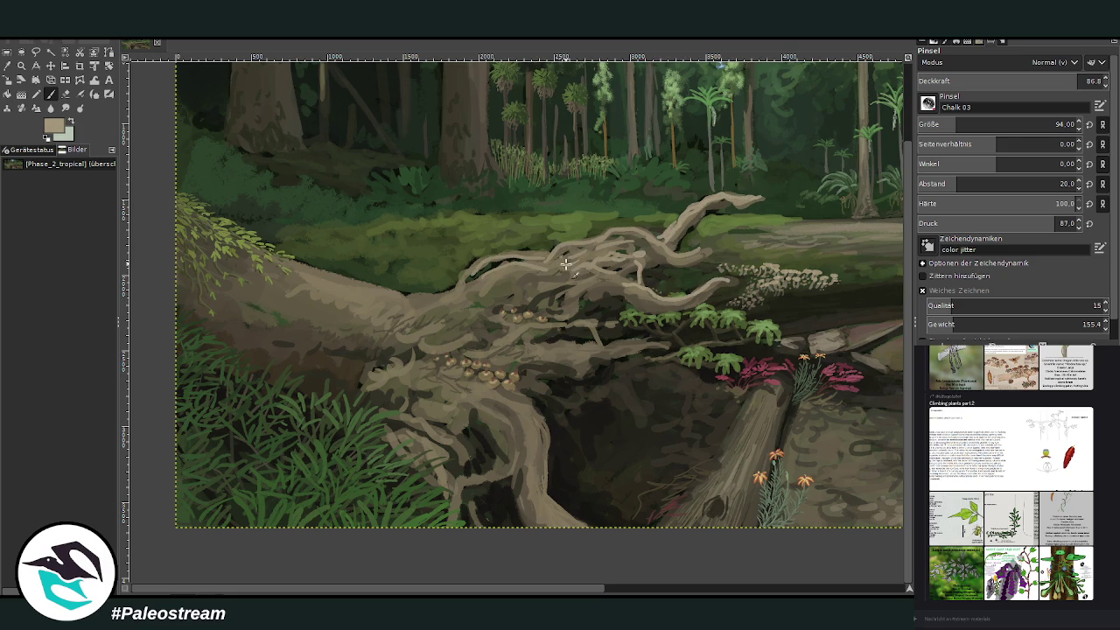
Step: Lower brush opacity to 45.7, add faint light strokes on the upper root, and zoom out
click(1002, 81)
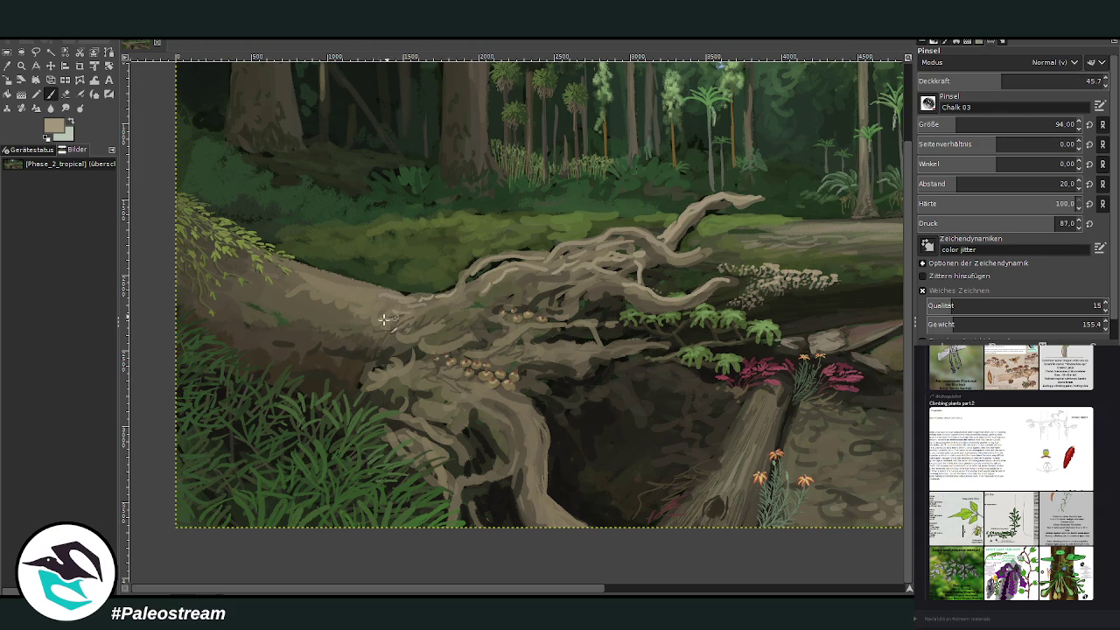
mouse_move(497, 351)
mouse_down()
mouse_move(665, 344)
mouse_move(595, 353)
mouse_move(563, 323)
mouse_up()
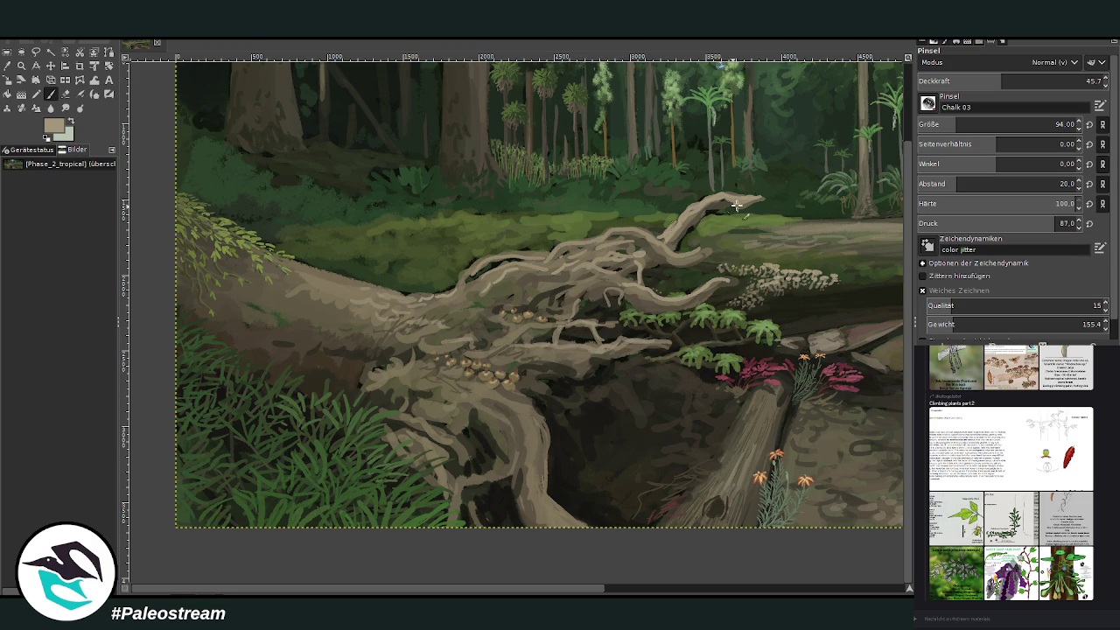
drag(675, 260, 608, 238)
key(minus)
key(minus)
key(minus)
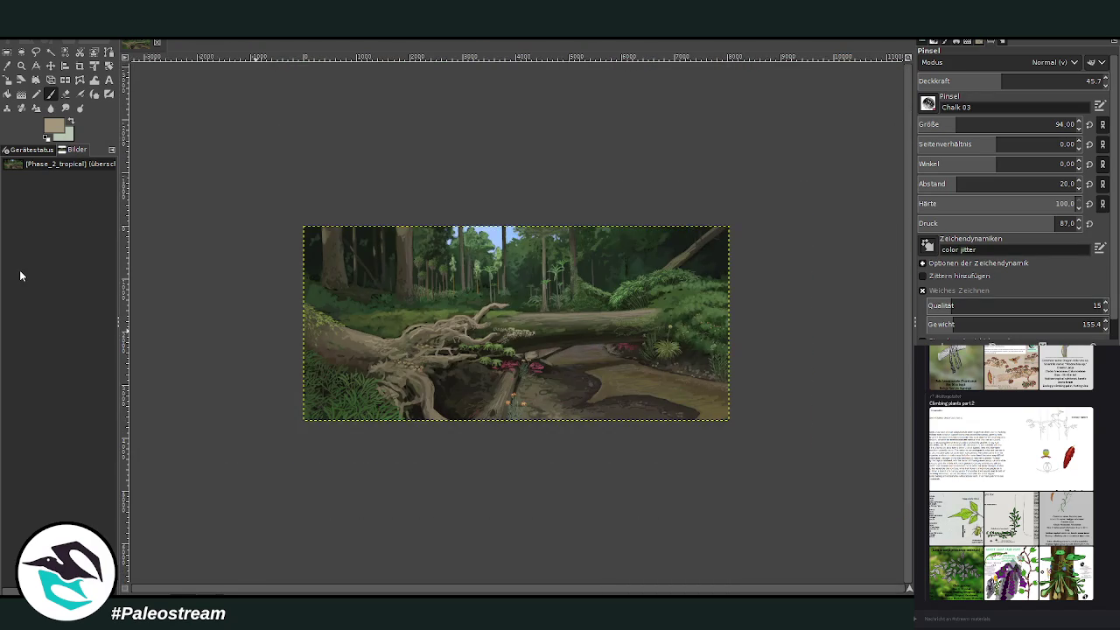
Step: Zoom in on the fallen log and grass at the lower left
click(21, 66)
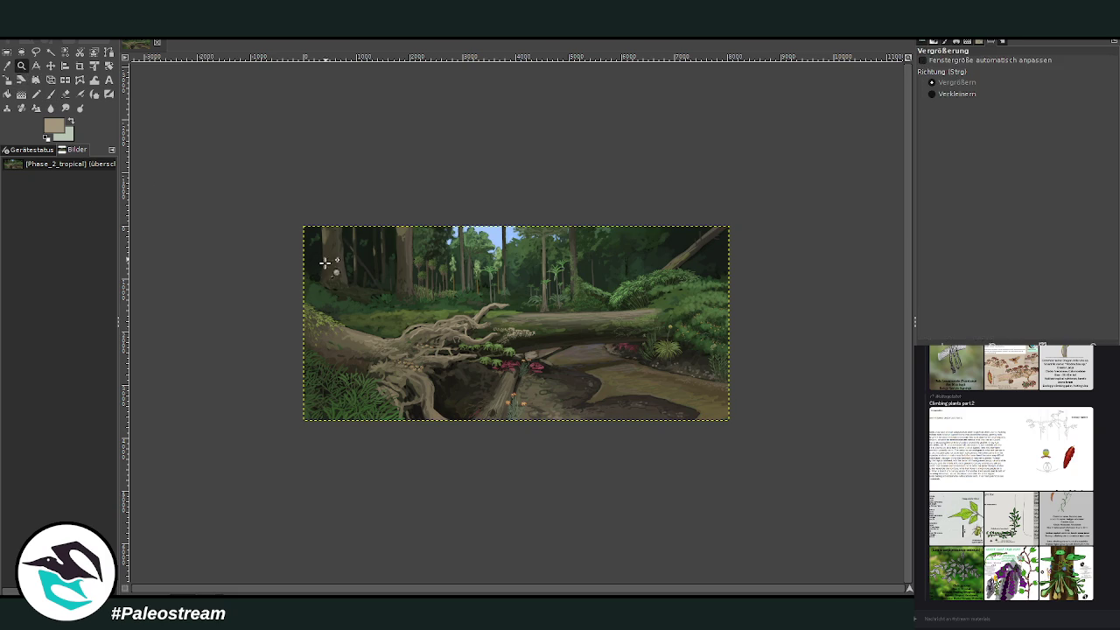
drag(305, 210, 533, 427)
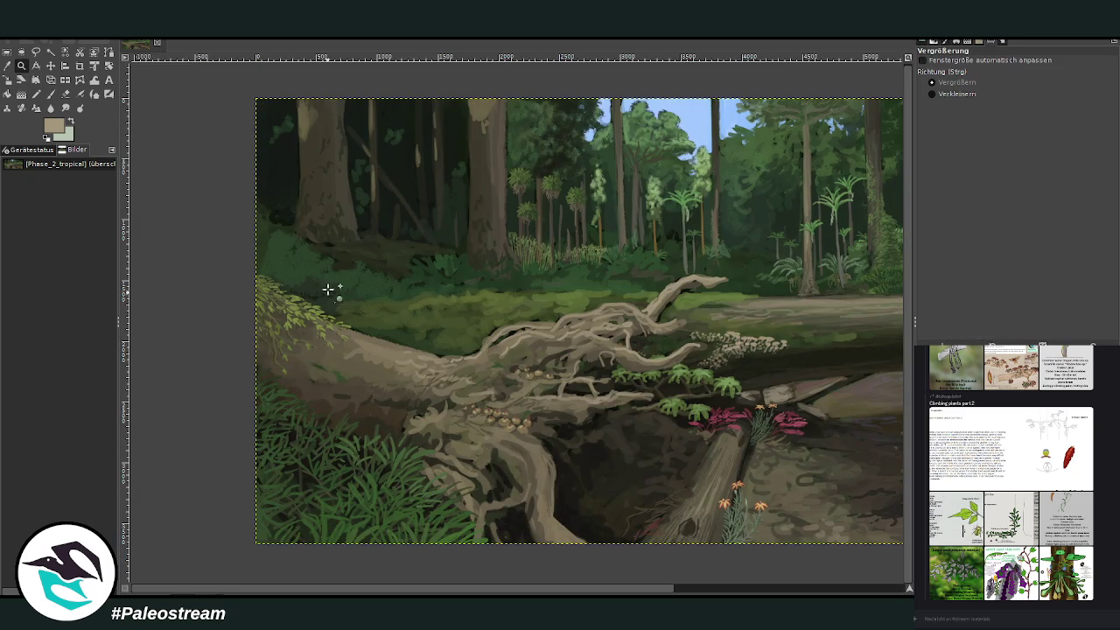
drag(264, 266, 511, 502)
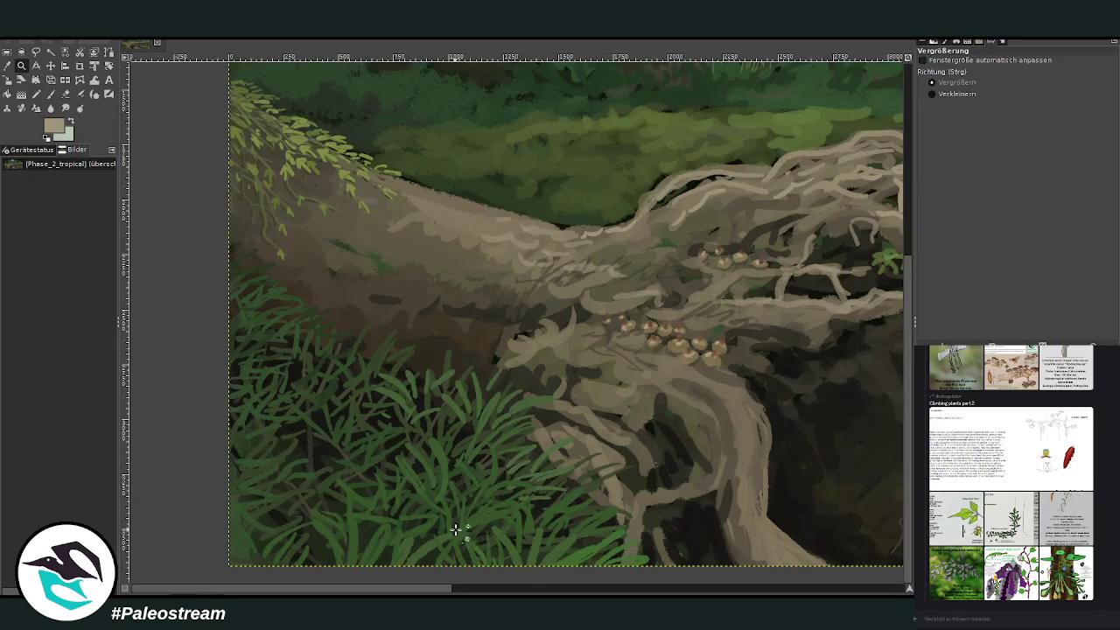
mouse_move(1010, 448)
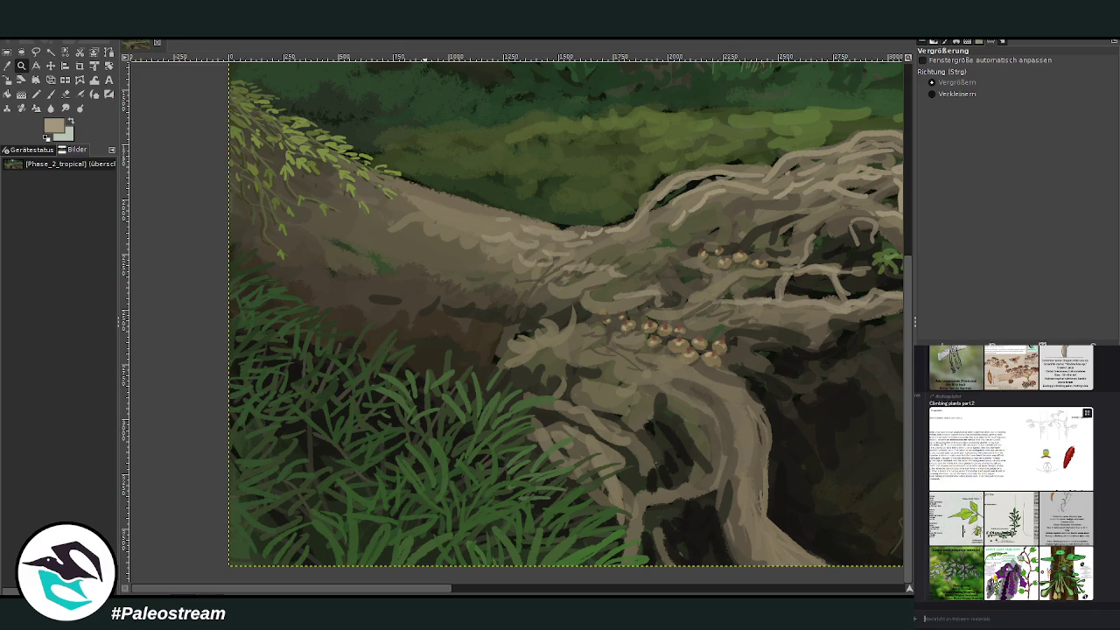
scroll(1006, 472, up, 1)
Step: Open the Dragon-hide vine reference card enlarged and sample a dark green from the painting
click(985, 524)
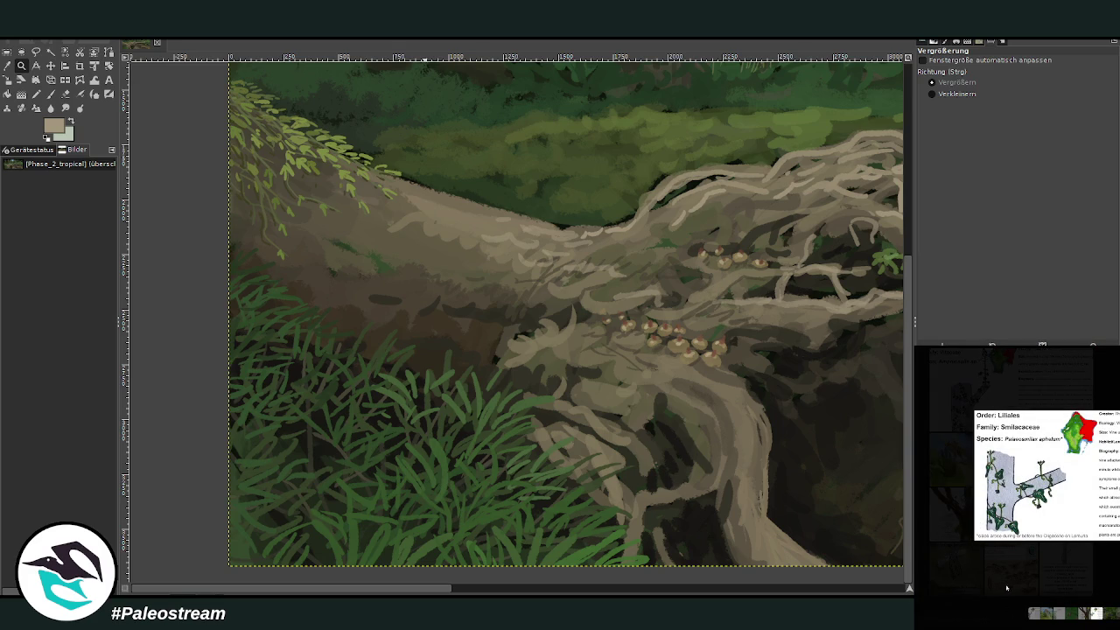
right_click(1070, 494)
key(Escape)
key(Escape)
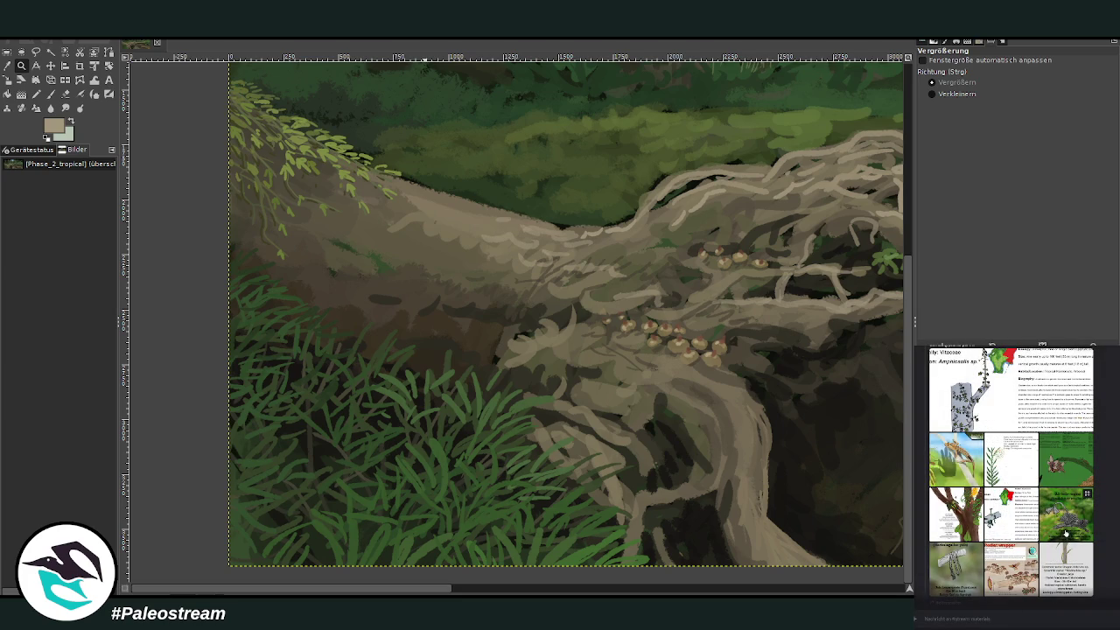
click(1086, 548)
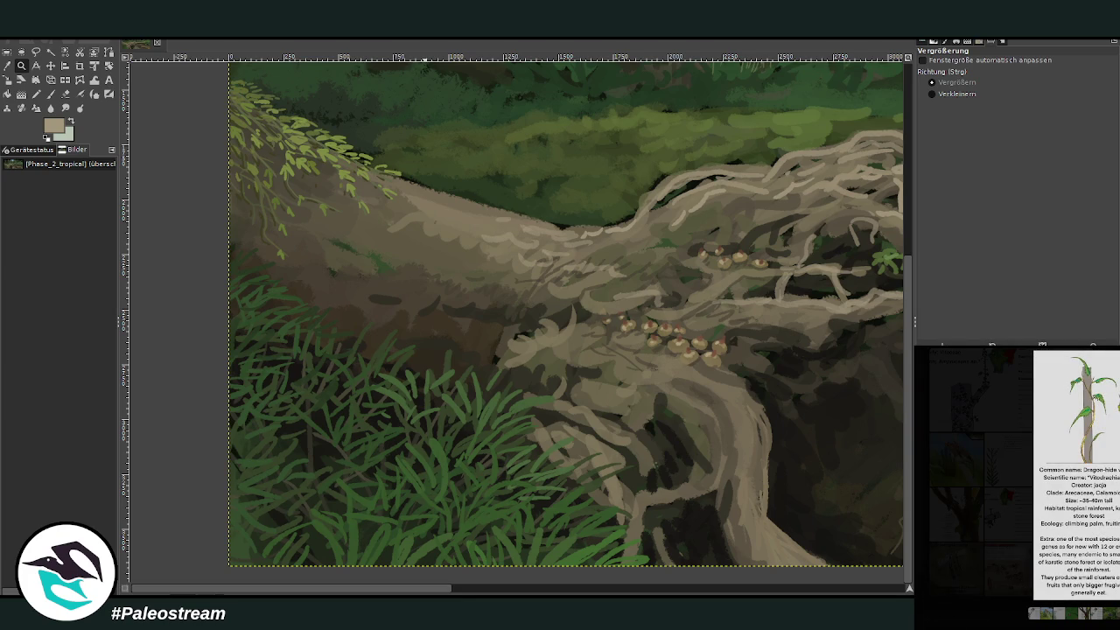
key(o)
click(391, 395)
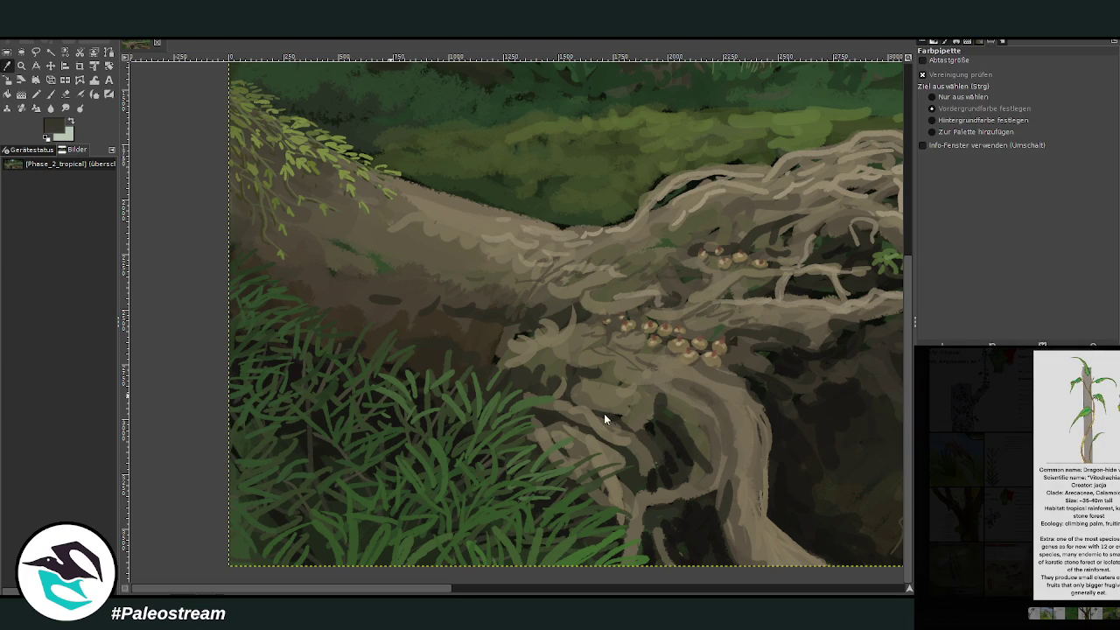
Step: Paste the Smilacaceae and Dragon-hide vine reference sheets onto the canvas
key(ctrl+v)
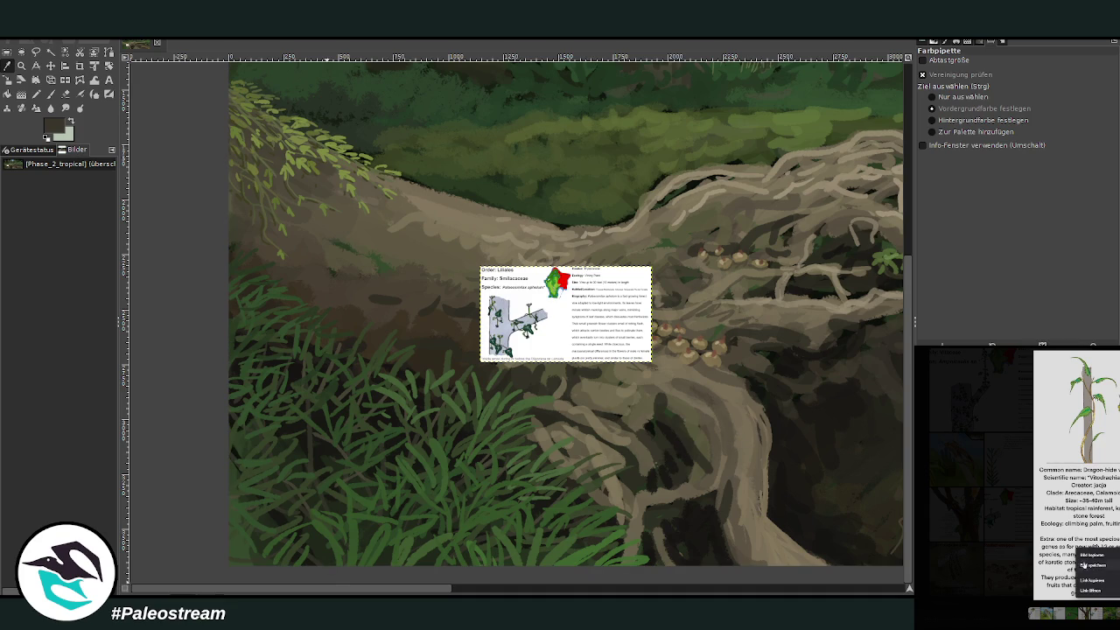
click(1084, 555)
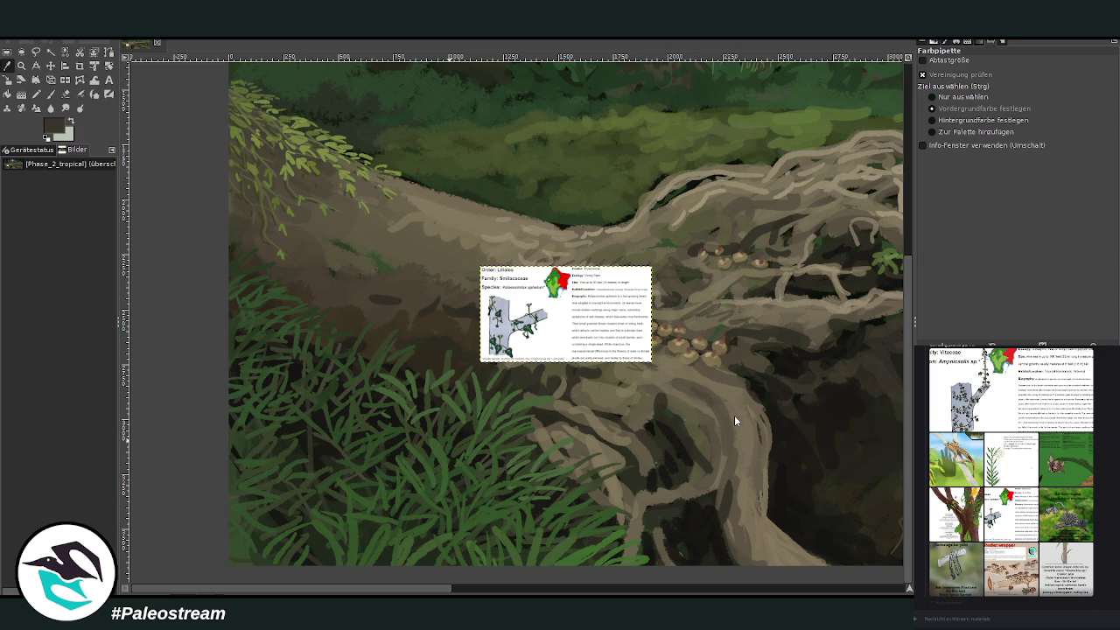
key(ctrl+v)
scroll(630, 357, up, 3)
scroll(630, 357, up, 3)
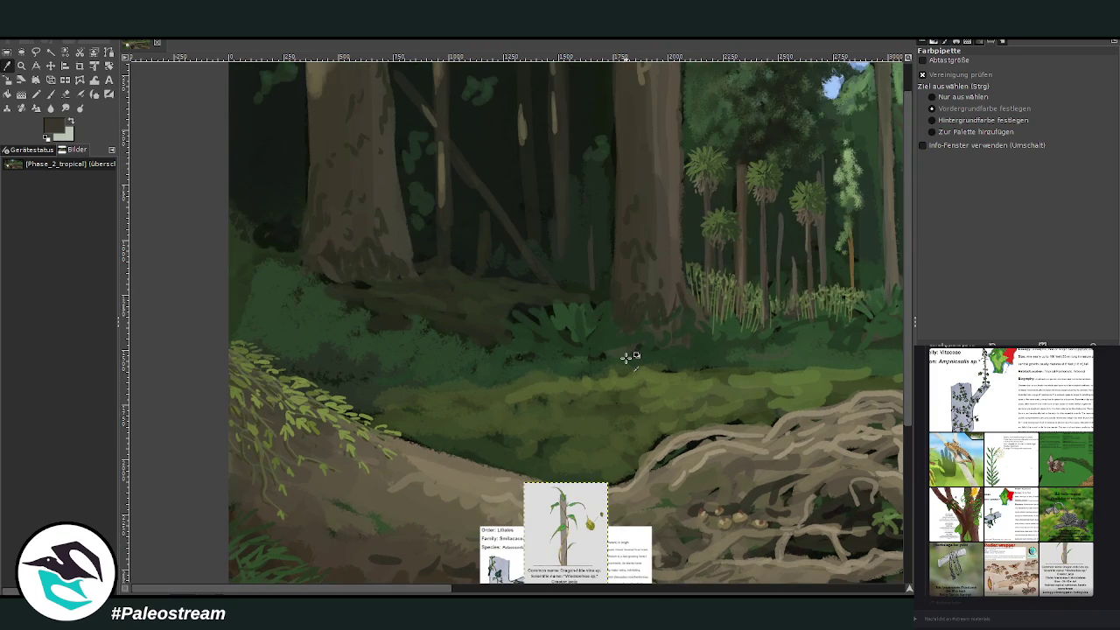
Step: Move the vine sheet to the upper right and zoom in on the central tree trunks
key(m)
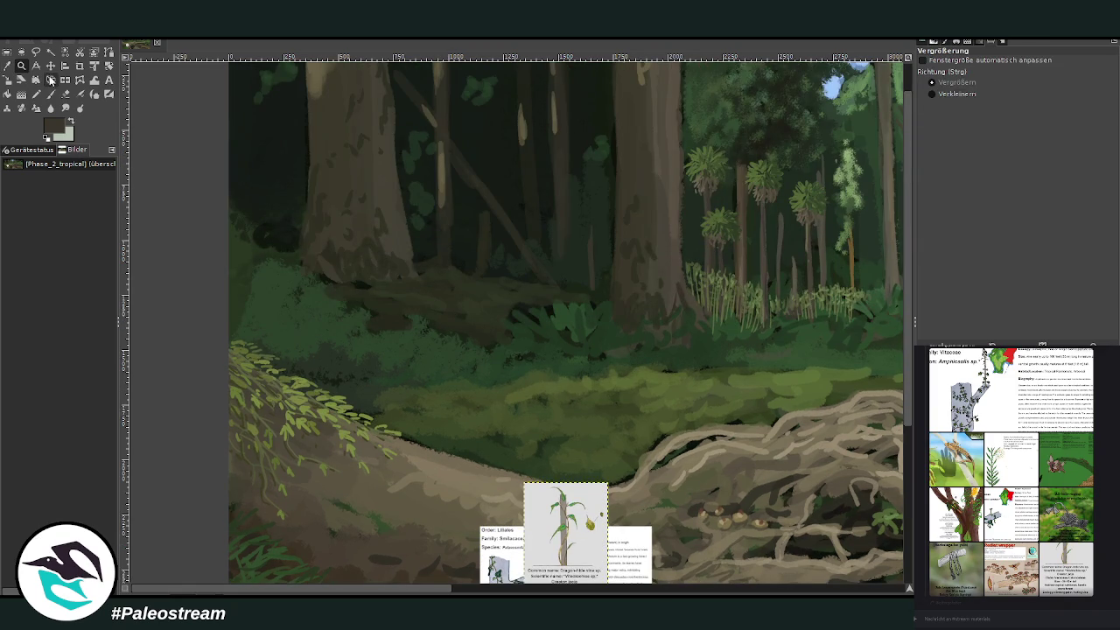
drag(561, 526, 780, 296)
key(z)
mouse_move(511, 85)
mouse_down()
mouse_move(781, 435)
mouse_move(776, 450)
mouse_up()
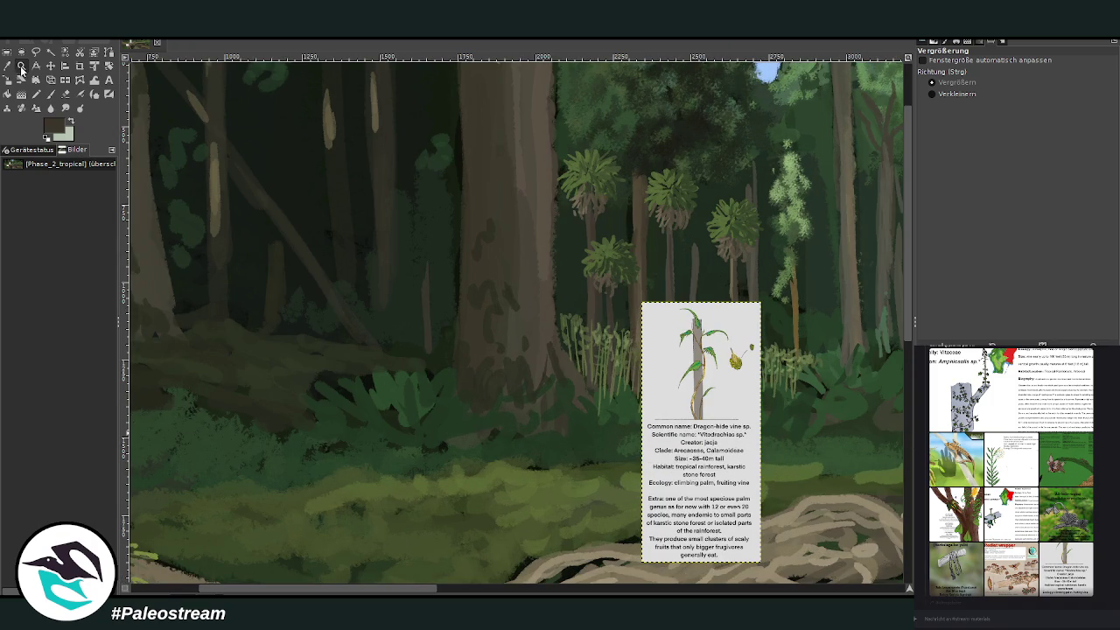
drag(357, 105, 749, 560)
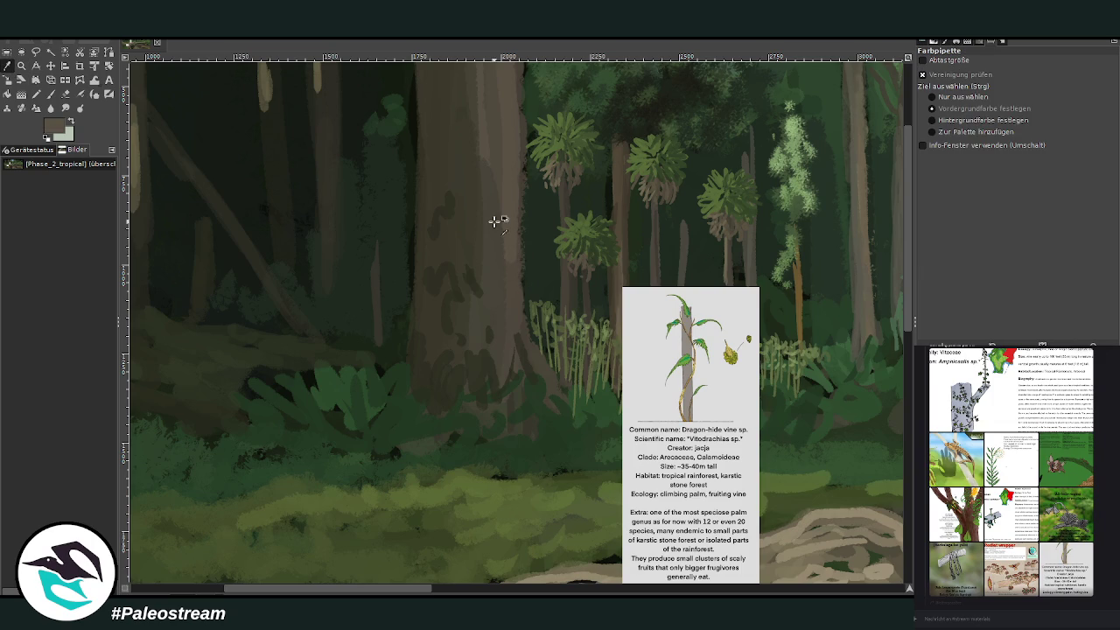
key(p)
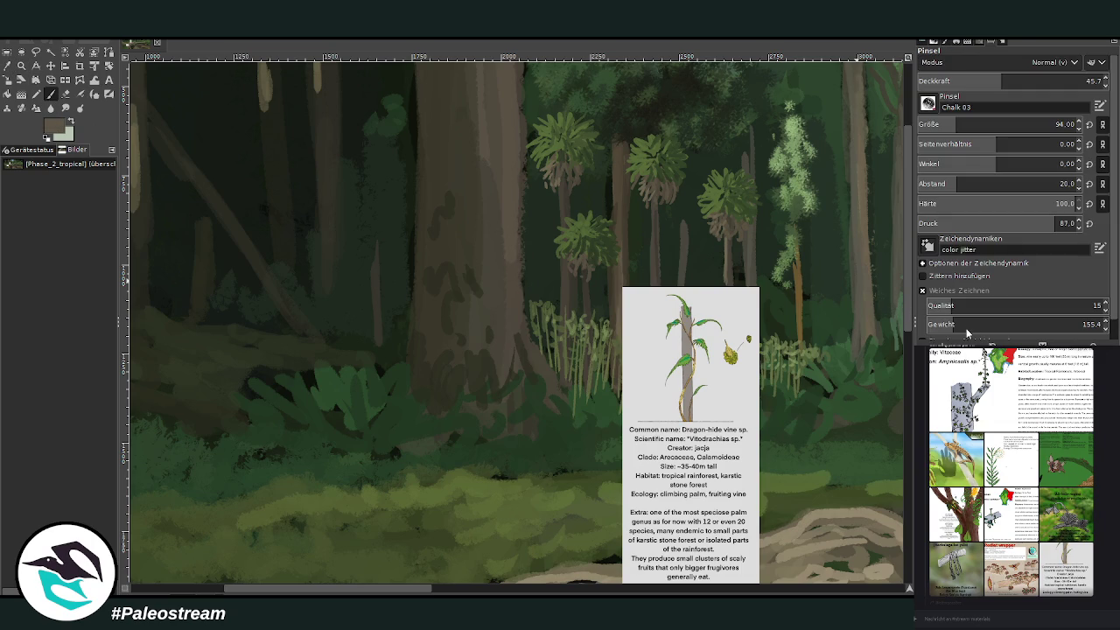
Step: Shrink the brush, raise opacity slightly, and paint thin pale vine stems up the central trunk
drag(1006, 126, 962, 127)
click(1036, 74)
scroll(941, 122, up, 7)
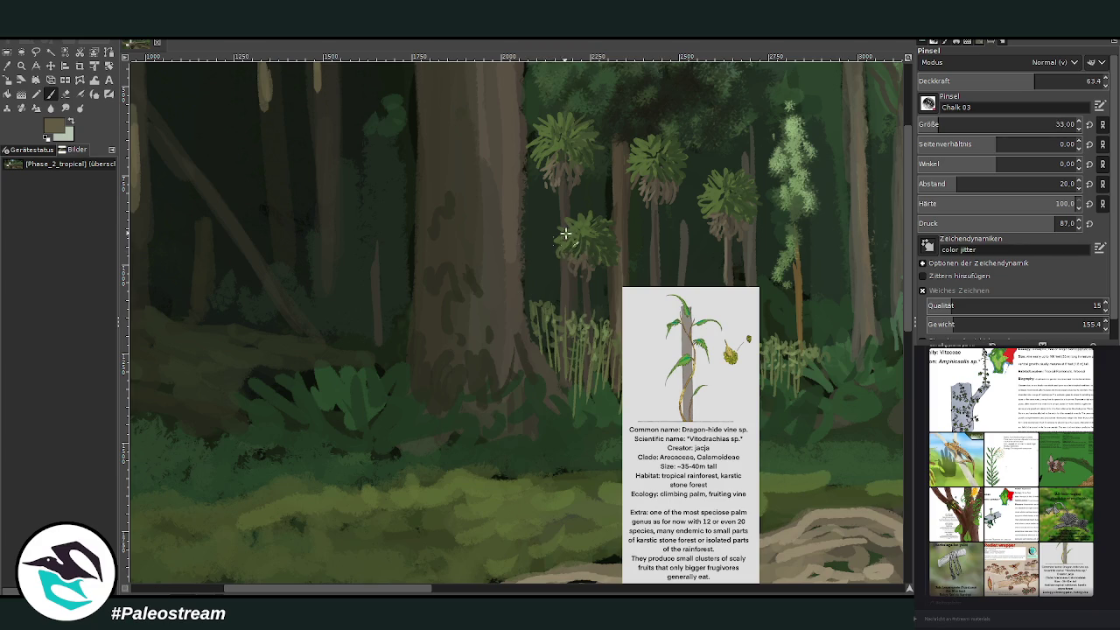
mouse_move(512, 354)
mouse_down()
mouse_move(502, 249)
mouse_move(444, 103)
mouse_up()
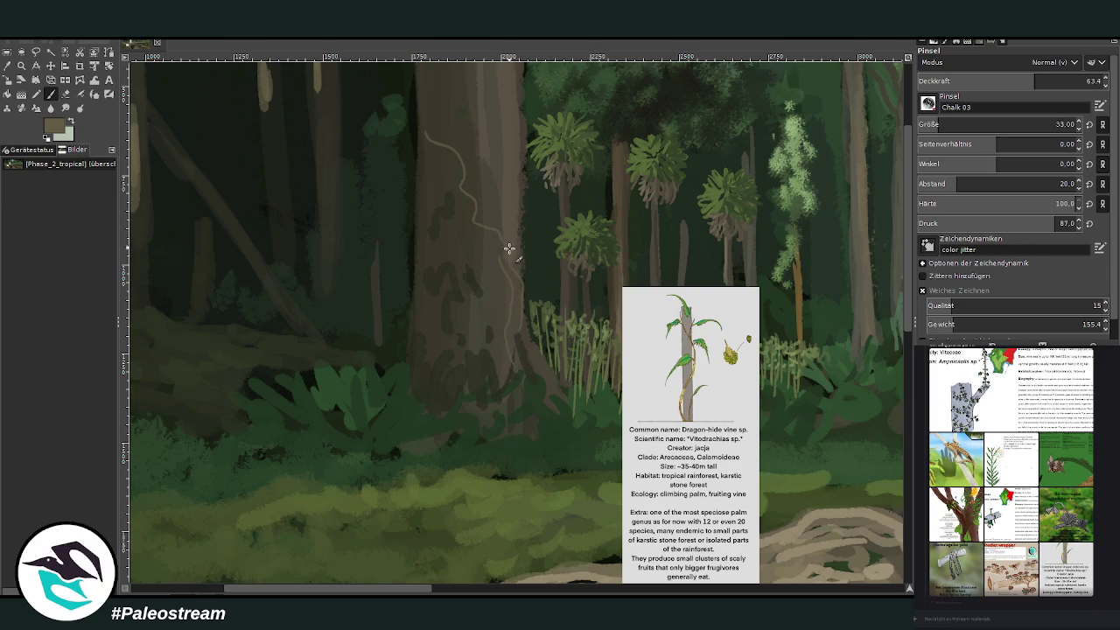
drag(522, 140, 516, 294)
mouse_move(507, 160)
mouse_down()
mouse_move(524, 330)
mouse_move(487, 230)
mouse_move(500, 140)
mouse_up()
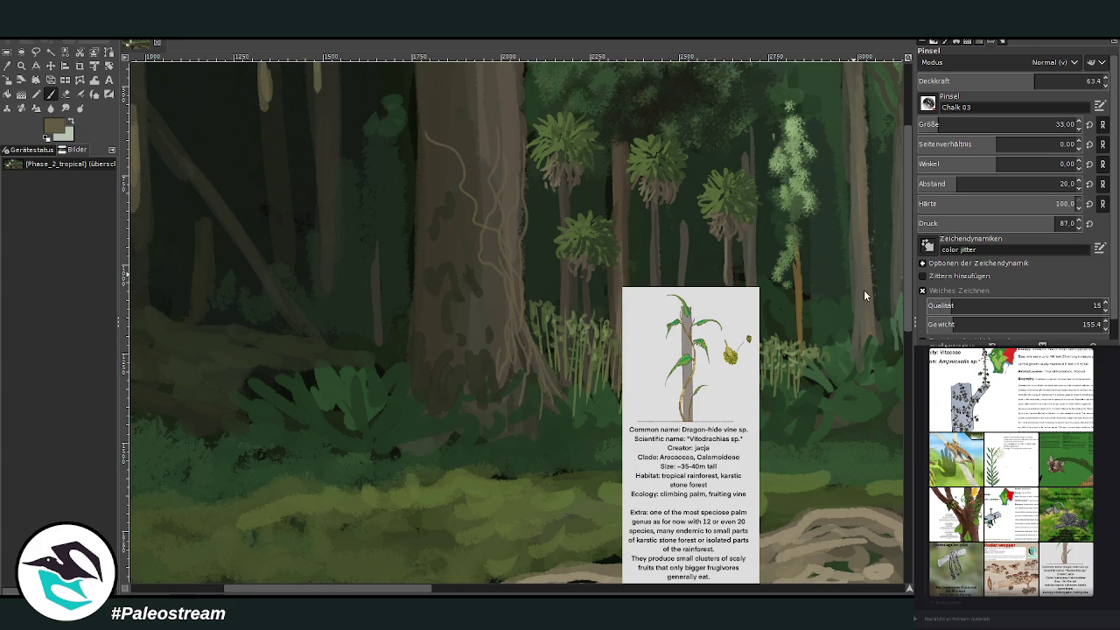
drag(533, 349, 493, 190)
Step: At opacity 76.3, add vine strokes and a curling tendril, then paint light green leaves
click(1045, 79)
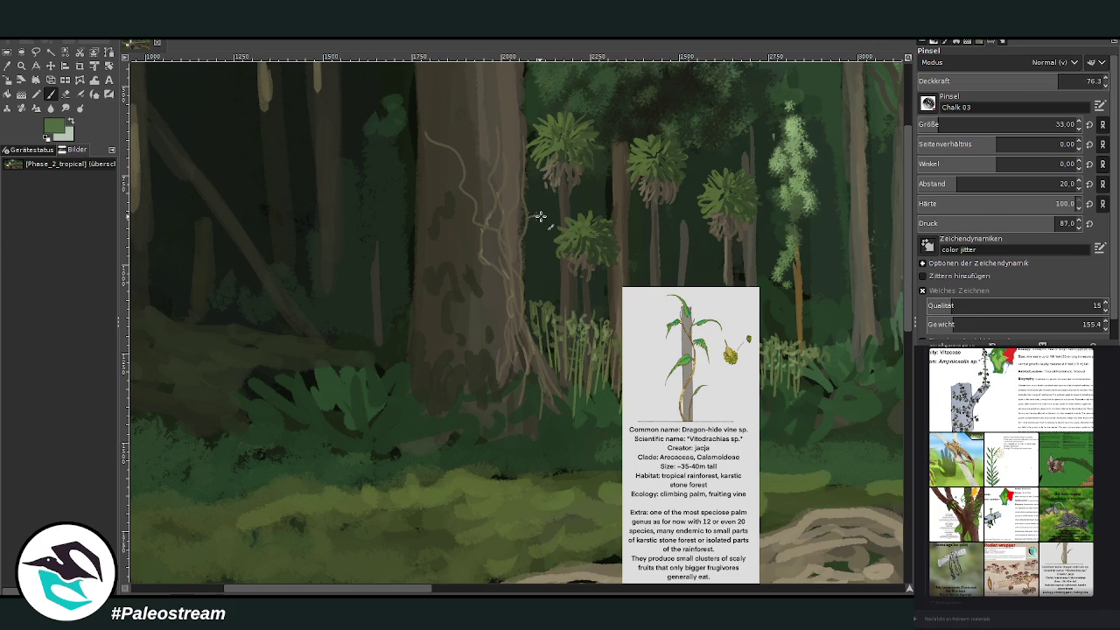
mouse_move(535, 233)
mouse_down()
mouse_move(521, 241)
mouse_move(469, 227)
mouse_move(467, 275)
mouse_up()
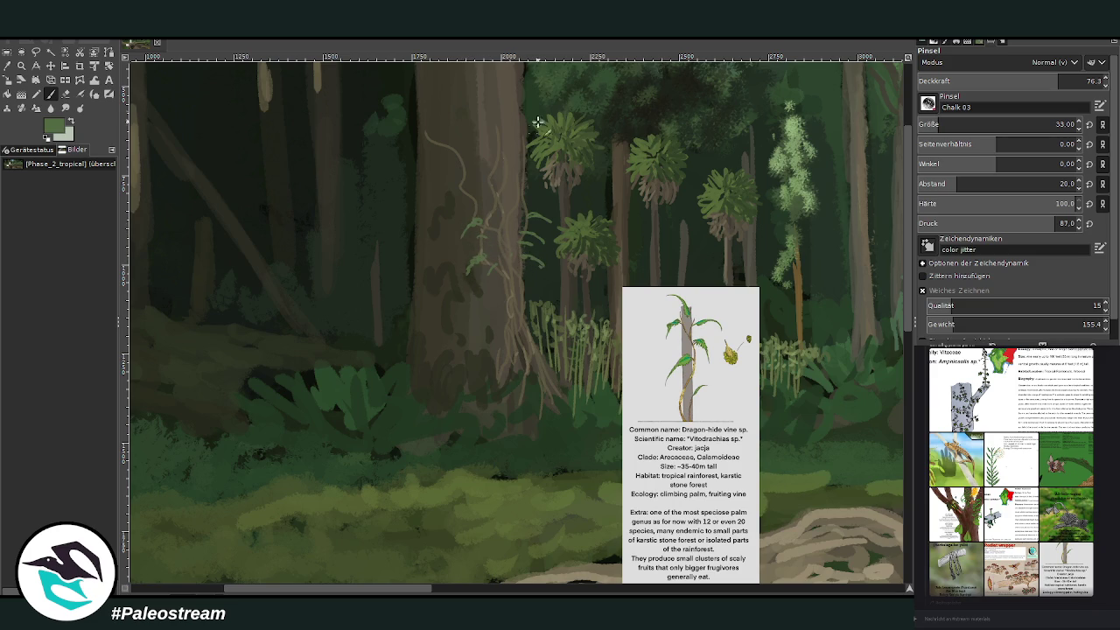
drag(447, 146, 408, 133)
ctrl+click(883, 231)
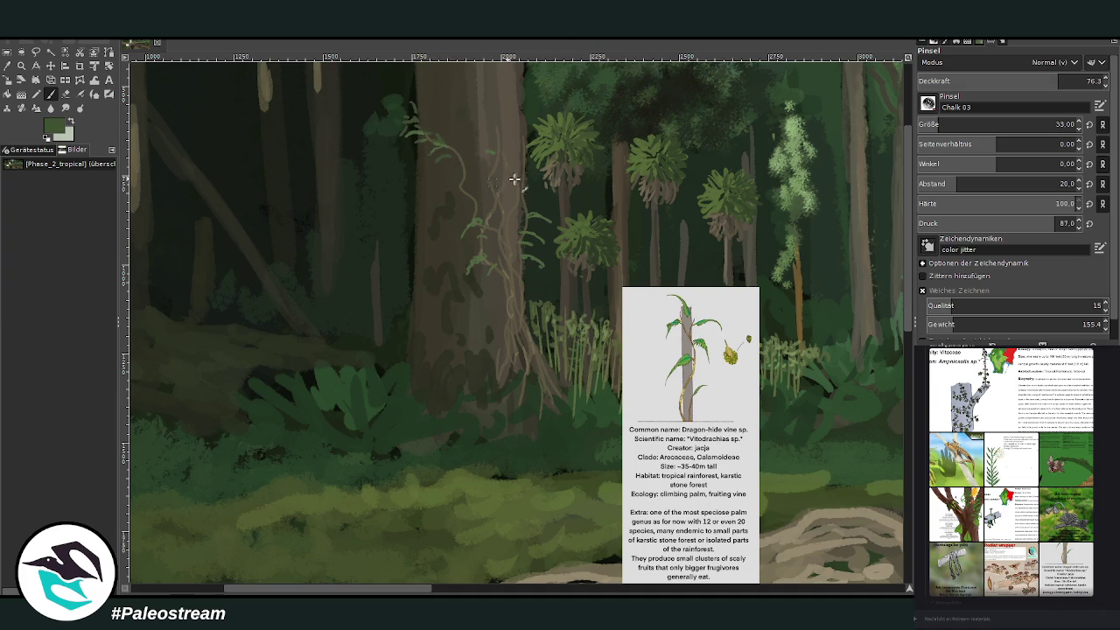
ctrl+click(883, 280)
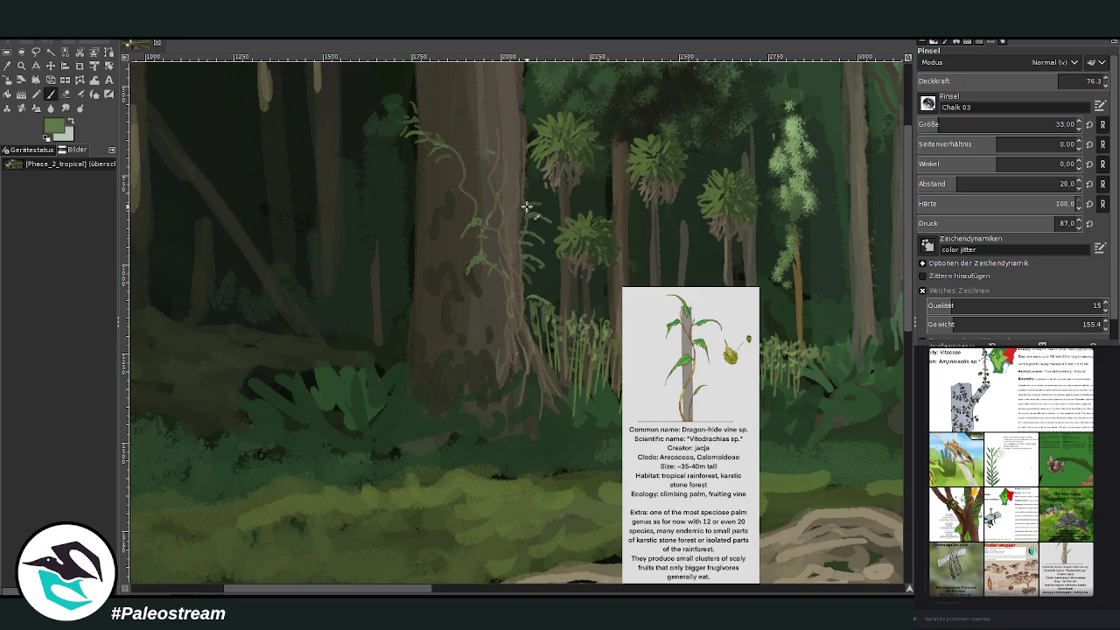
mouse_move(522, 192)
mouse_down()
mouse_move(547, 179)
mouse_move(532, 153)
mouse_up()
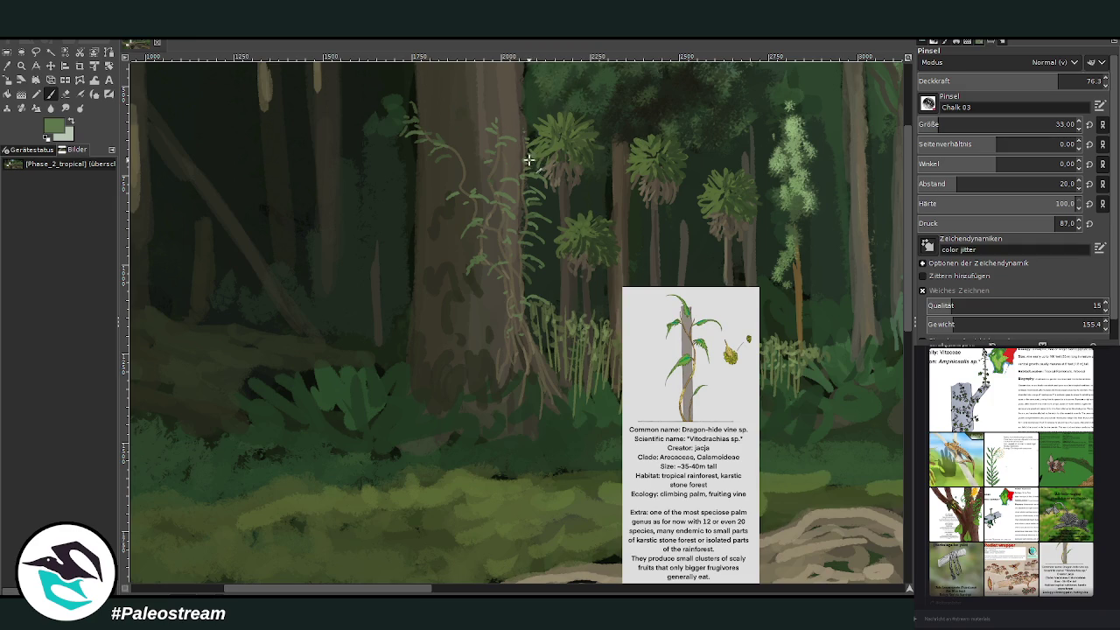
Step: Zoom on the upper forest and smudge the light patch atop the central trunk with Charcoal 01
key(minus)
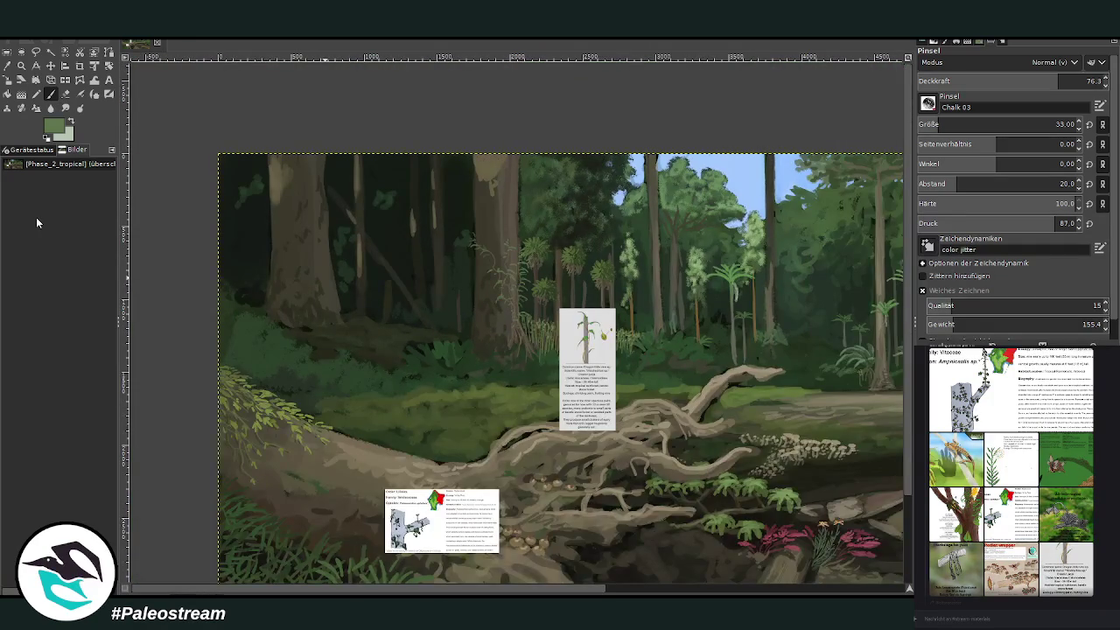
click(21, 66)
drag(385, 93, 616, 414)
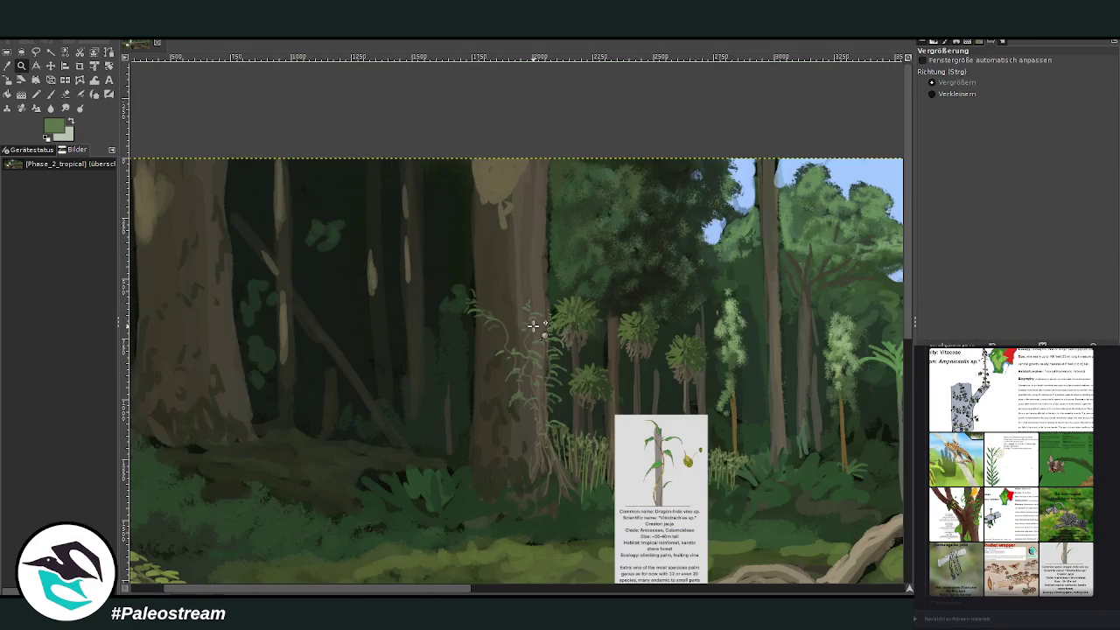
click(9, 67)
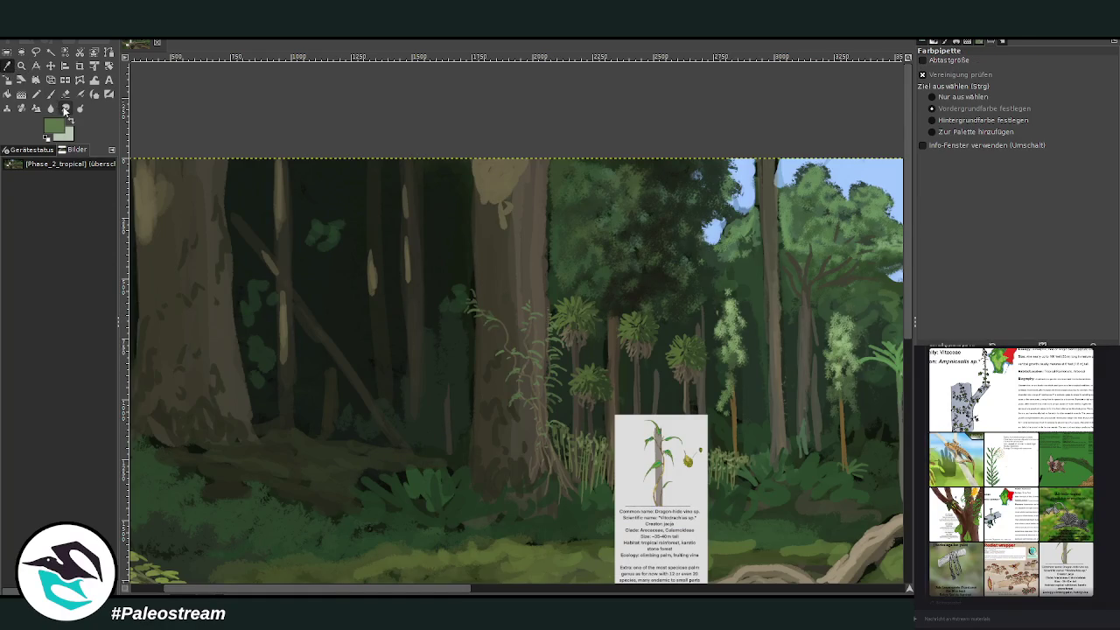
click(79, 108)
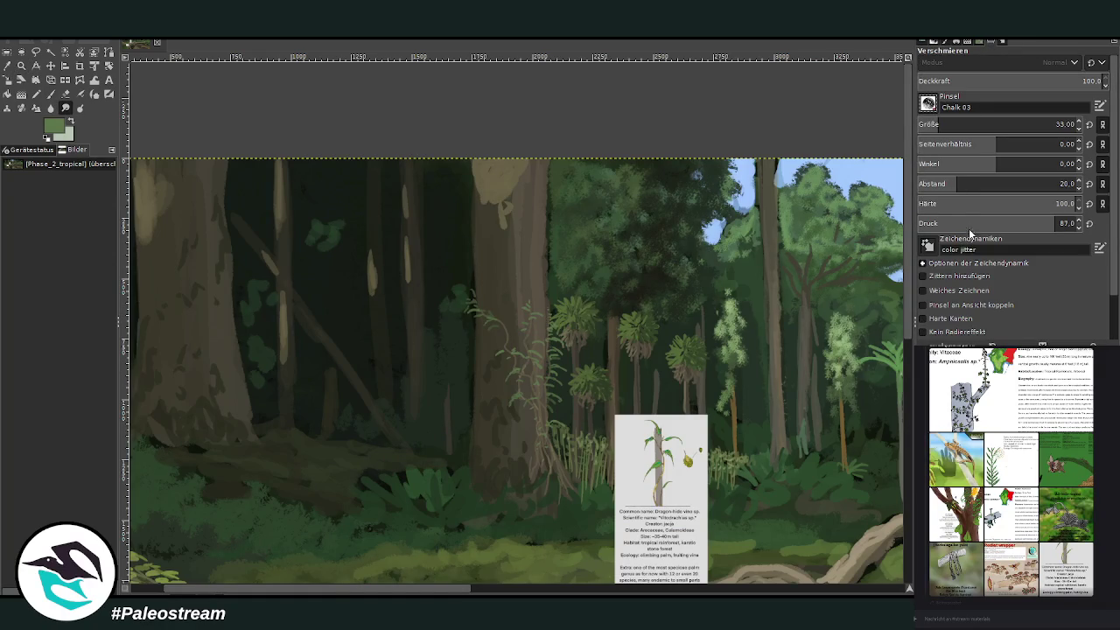
key(period)
drag(492, 210, 522, 150)
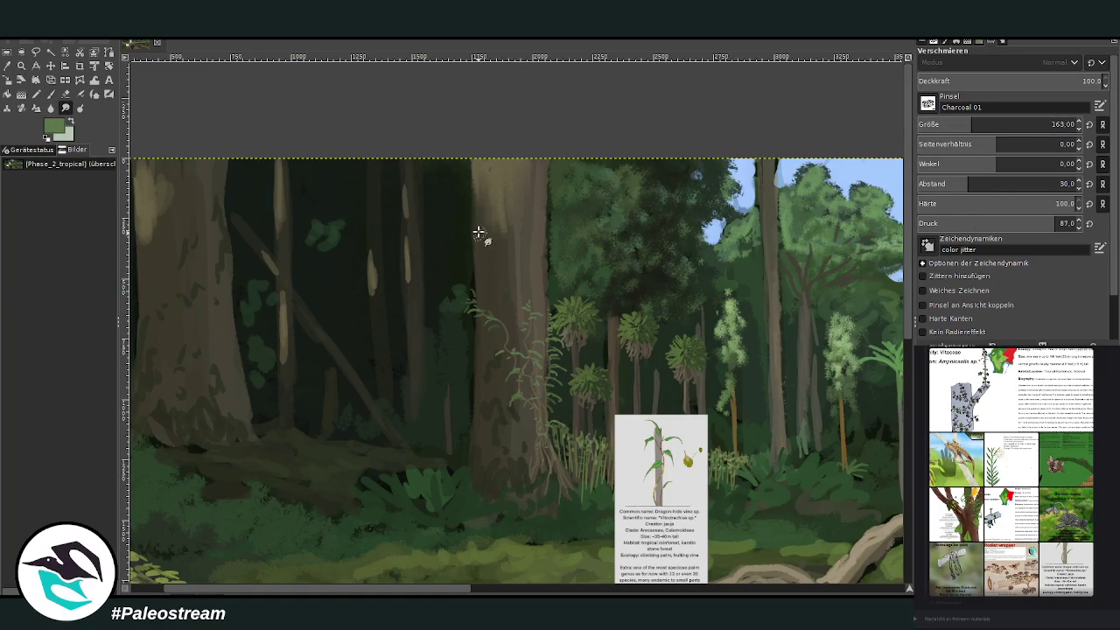
Step: Blend the light patch atop the left trunk, then zoom into the left part of the painting
scroll(292, 213, left, 3)
drag(292, 214, 219, 180)
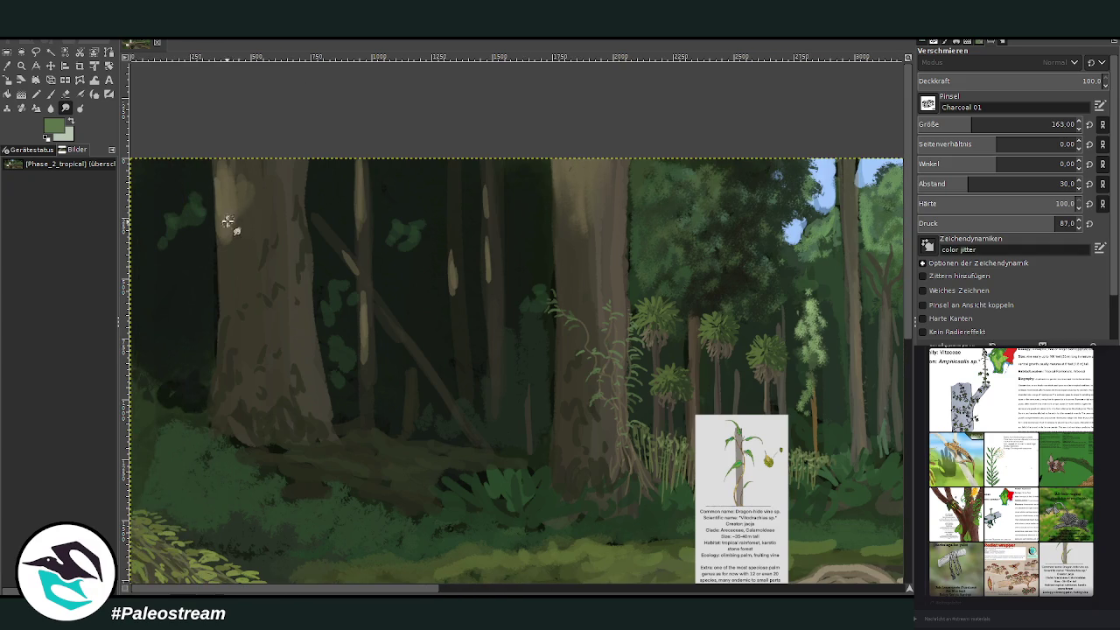
scroll(218, 181, down, 3)
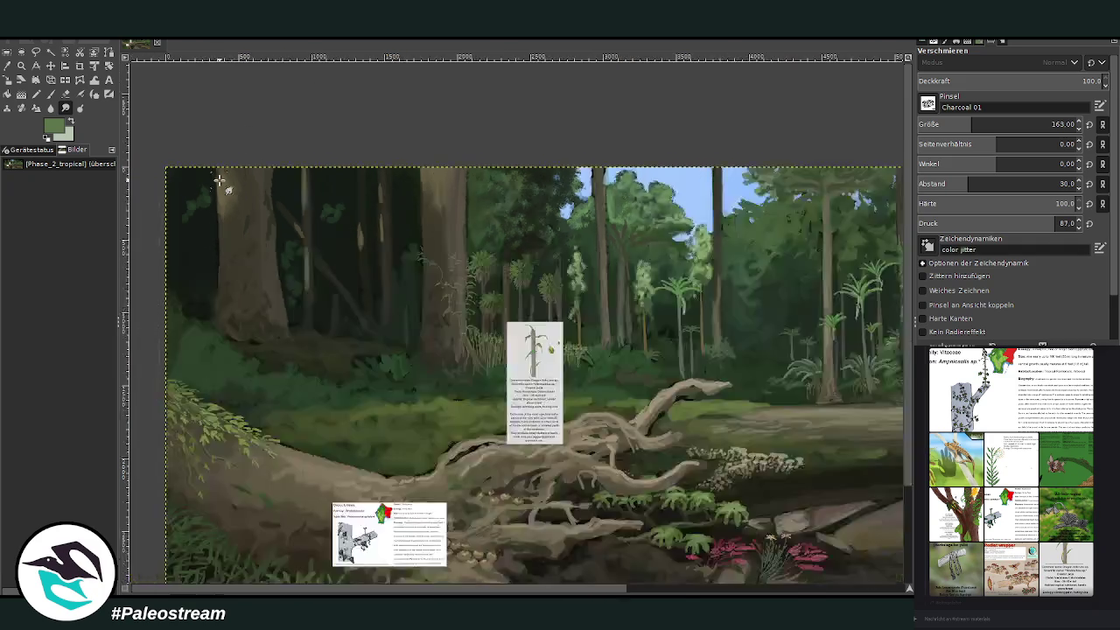
scroll(218, 180, down, 1)
click(22, 68)
drag(239, 196, 496, 465)
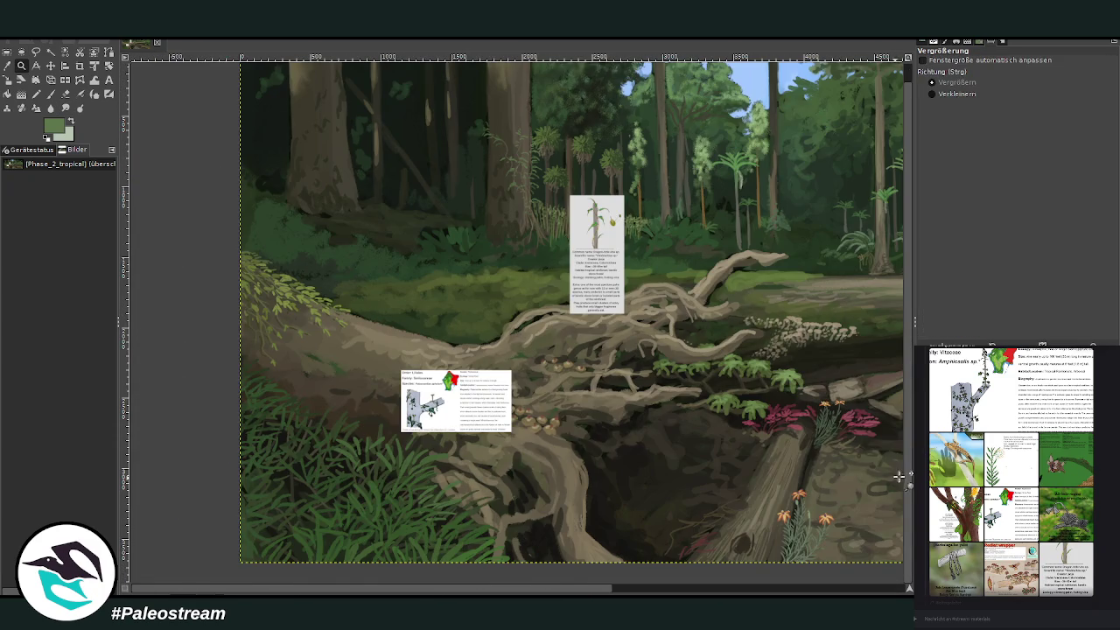
scroll(906, 396, up, 1)
Step: Sample a dark green for the Paintbrush and zoom in on the fallen log's roots
click(7, 66)
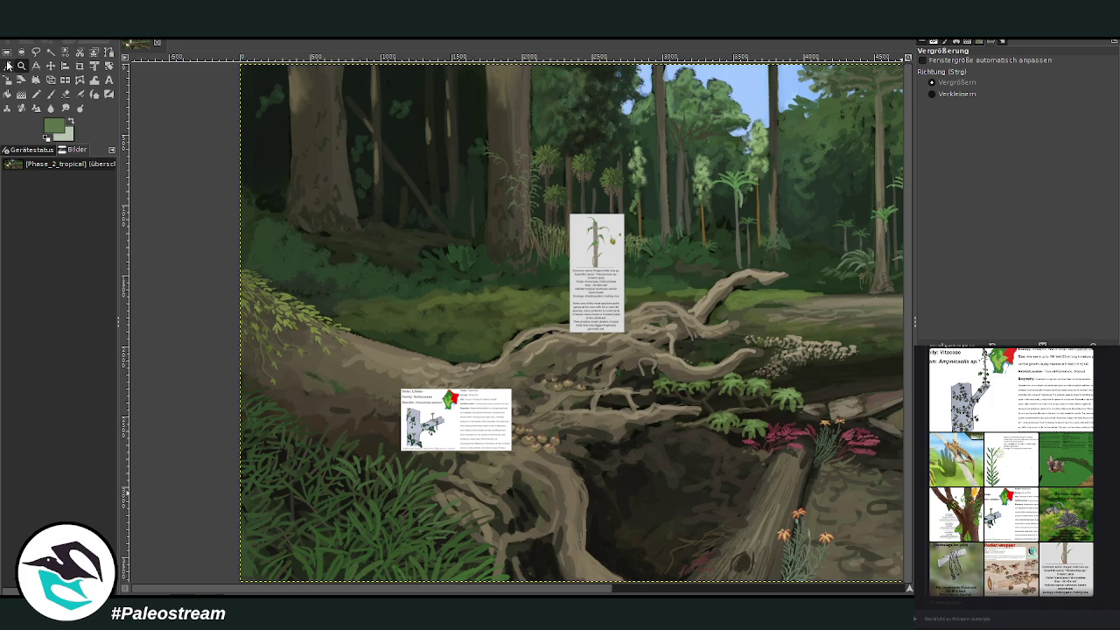
click(408, 137)
click(901, 321)
key(p)
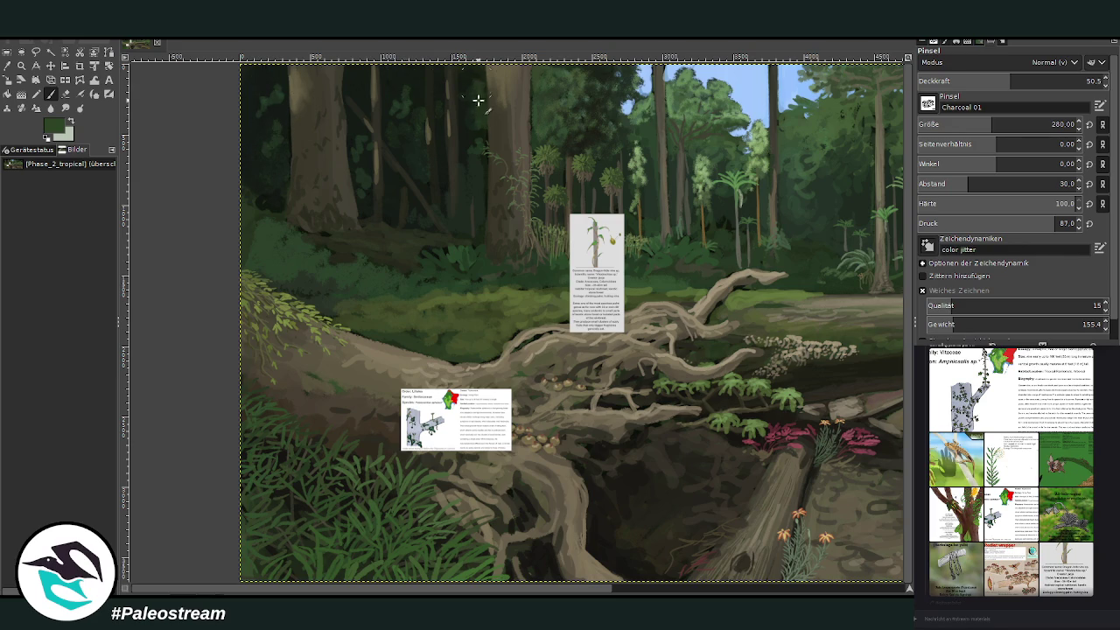
key(minus)
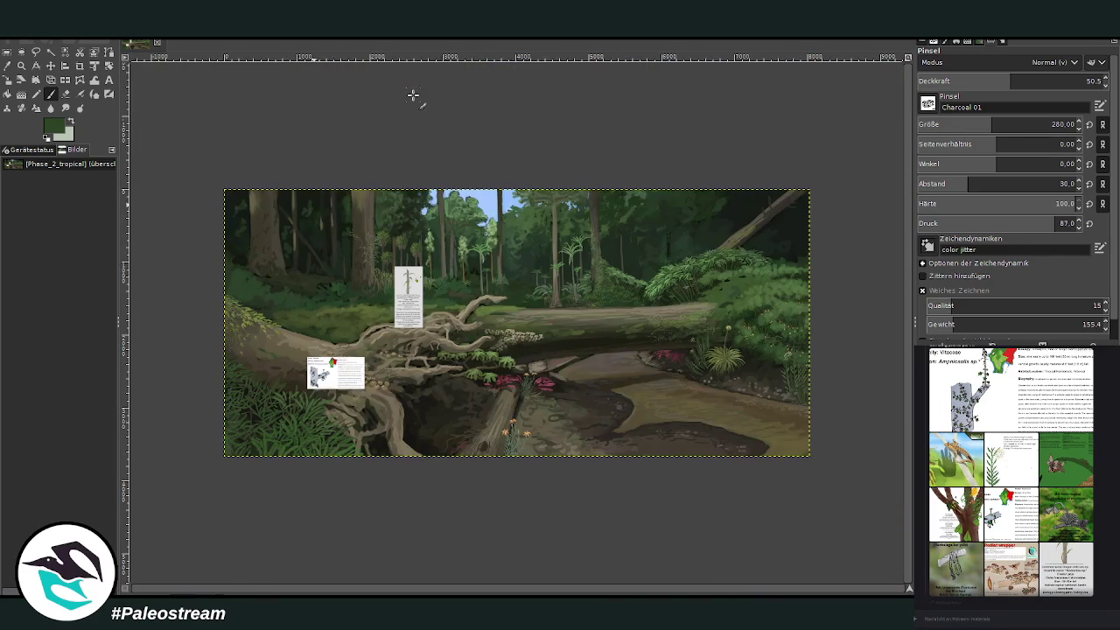
click(21, 65)
drag(237, 155, 516, 471)
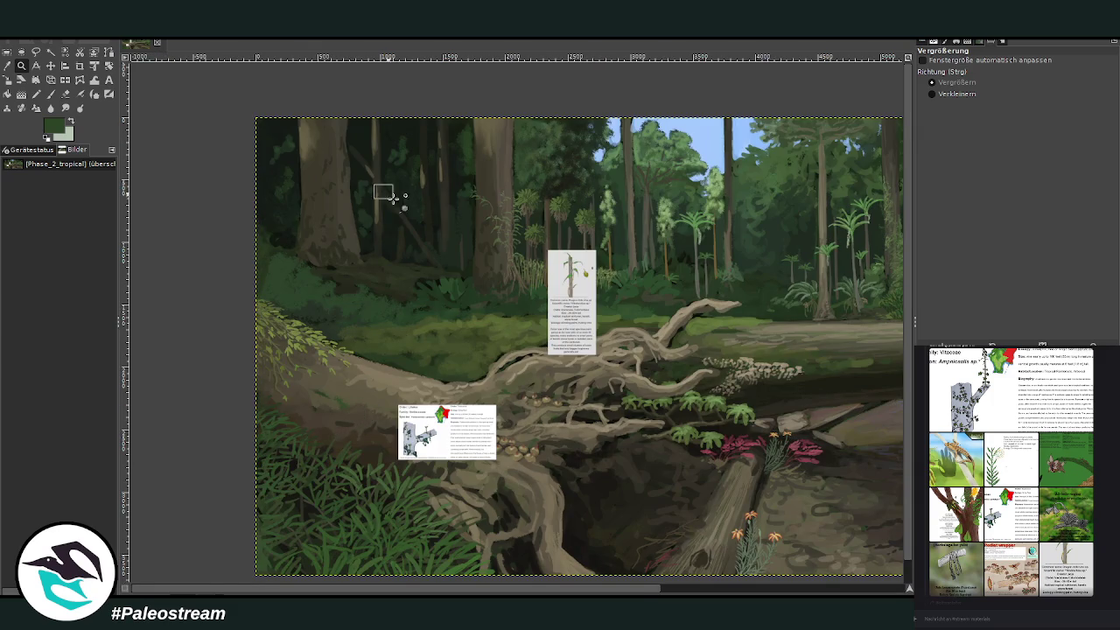
Step: Zoom into the central roots, hide the dragon palm card, and inspect the Palaeosmilax card
drag(375, 180, 638, 507)
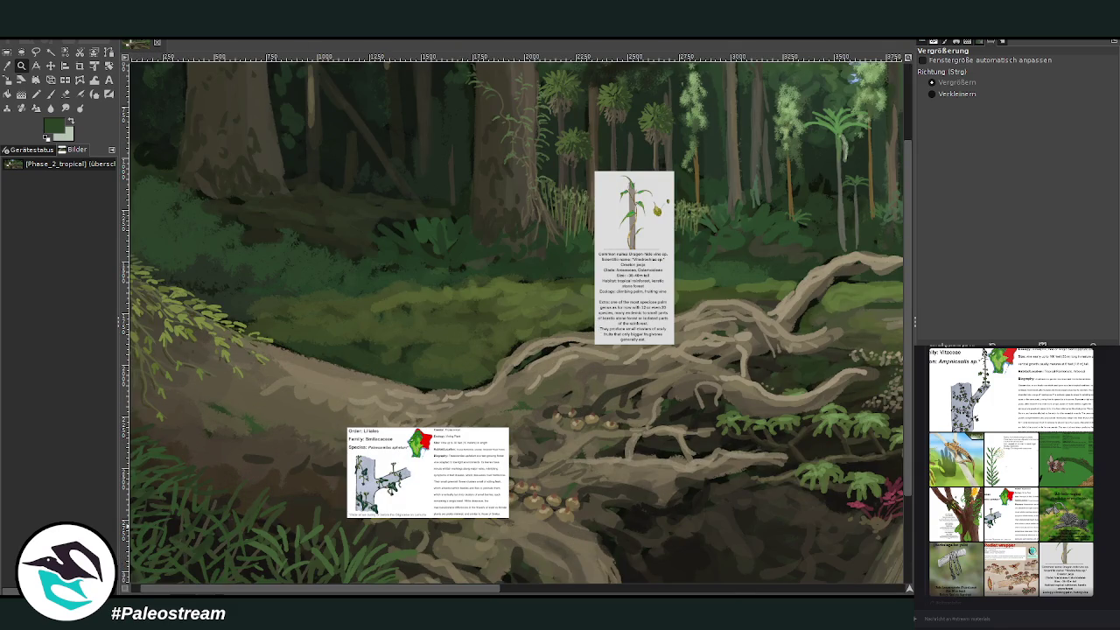
key(Delete)
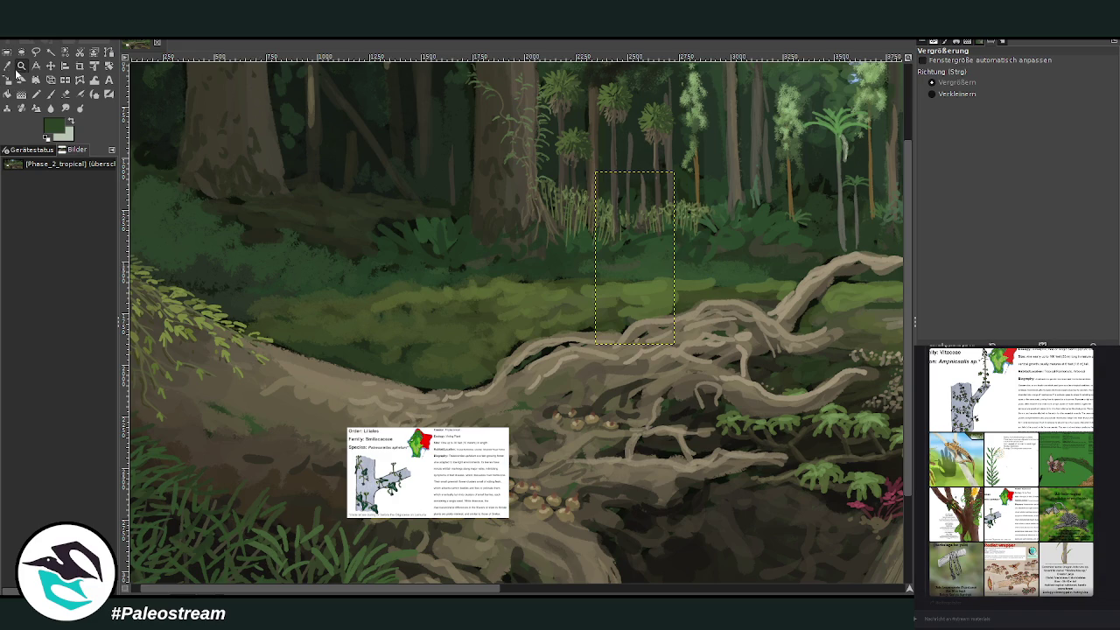
click(429, 446)
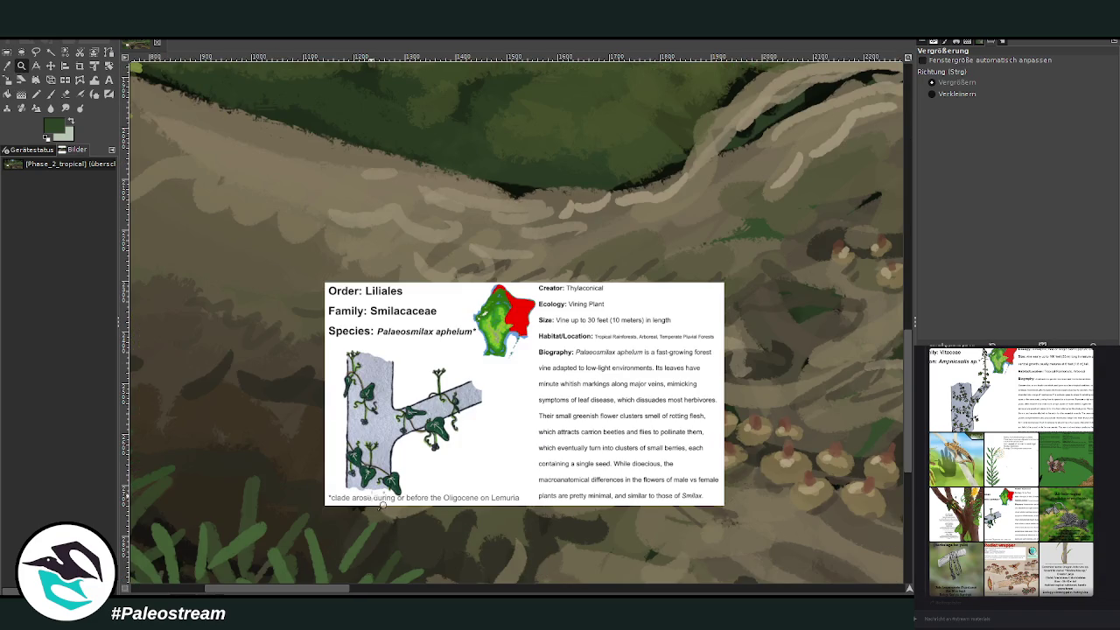
scroll(383, 501, down, 3)
scroll(376, 494, down, 2)
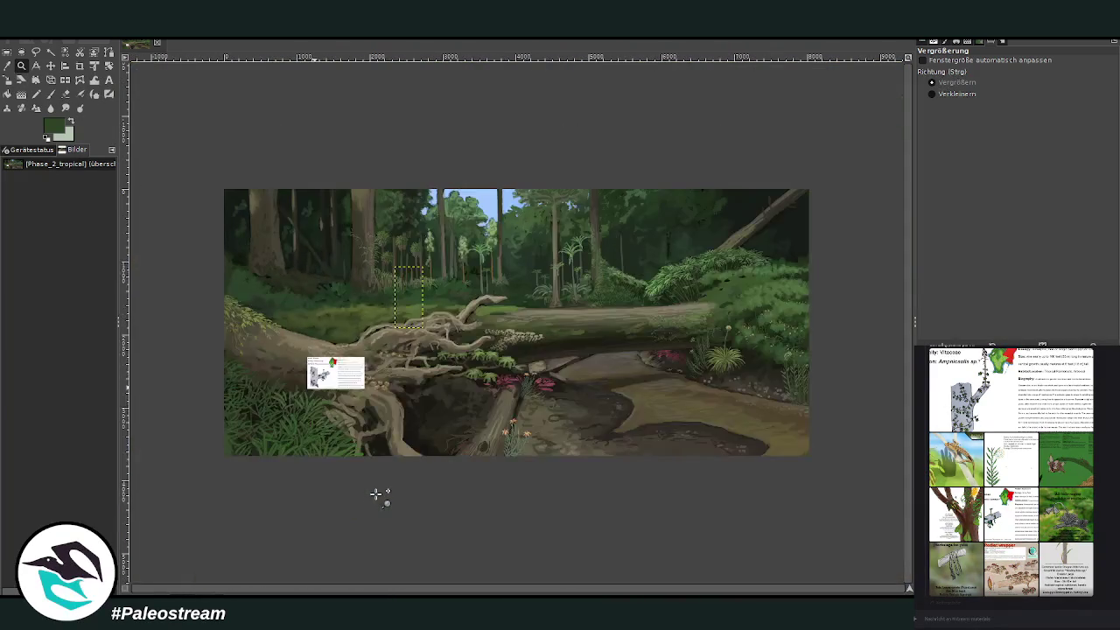
Step: Move the Palaeosmilax card to the lower centre and zoom on the hollow under the roots
key(m)
drag(337, 368, 469, 411)
key(z)
drag(322, 336, 425, 411)
Step: Set up the Paintbrush with Chalk 03, size 50 and opacity about 75
drag(246, 173, 551, 370)
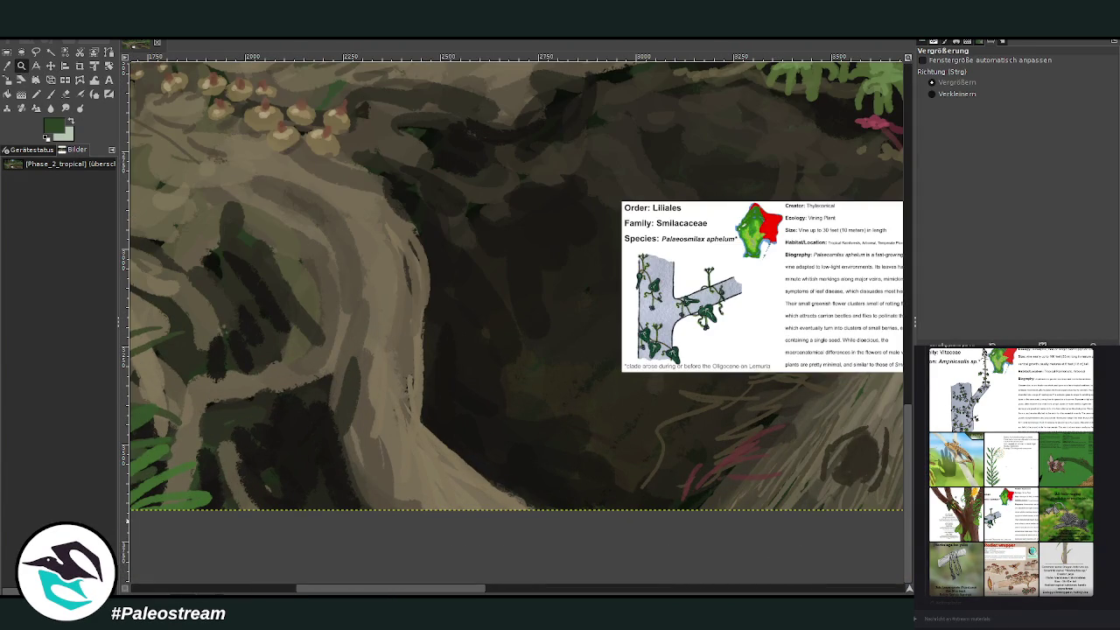
click(50, 94)
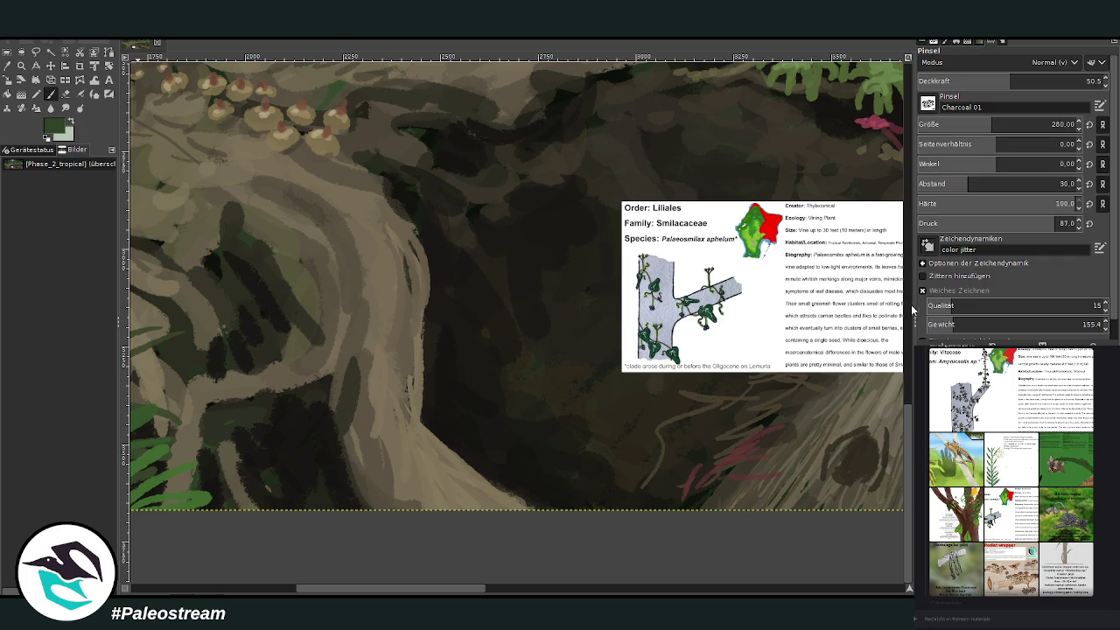
click(1054, 80)
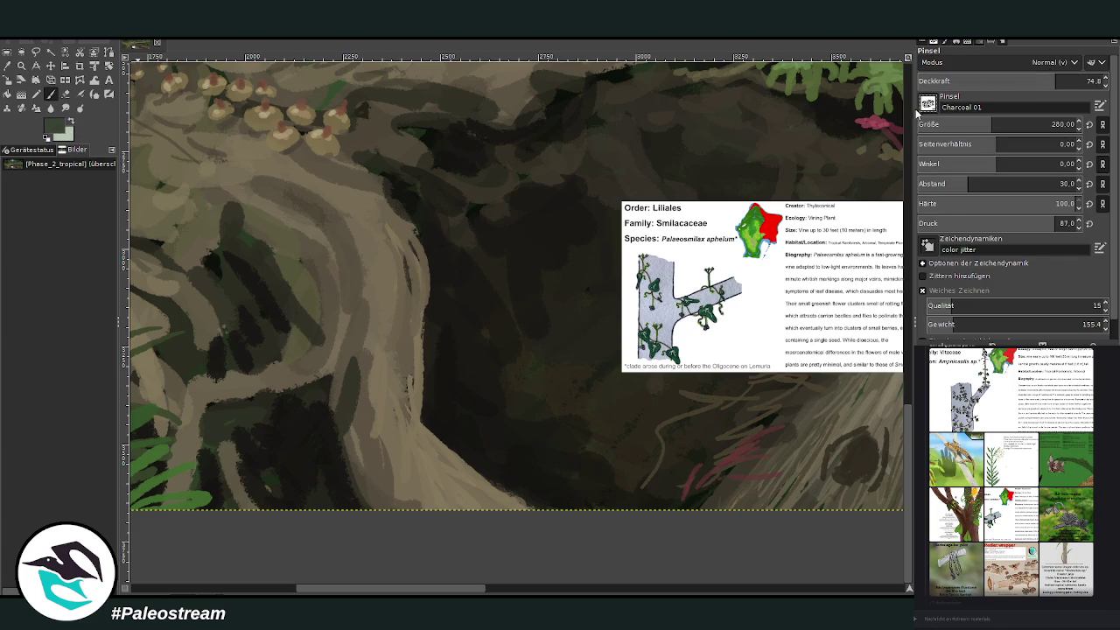
key(period)
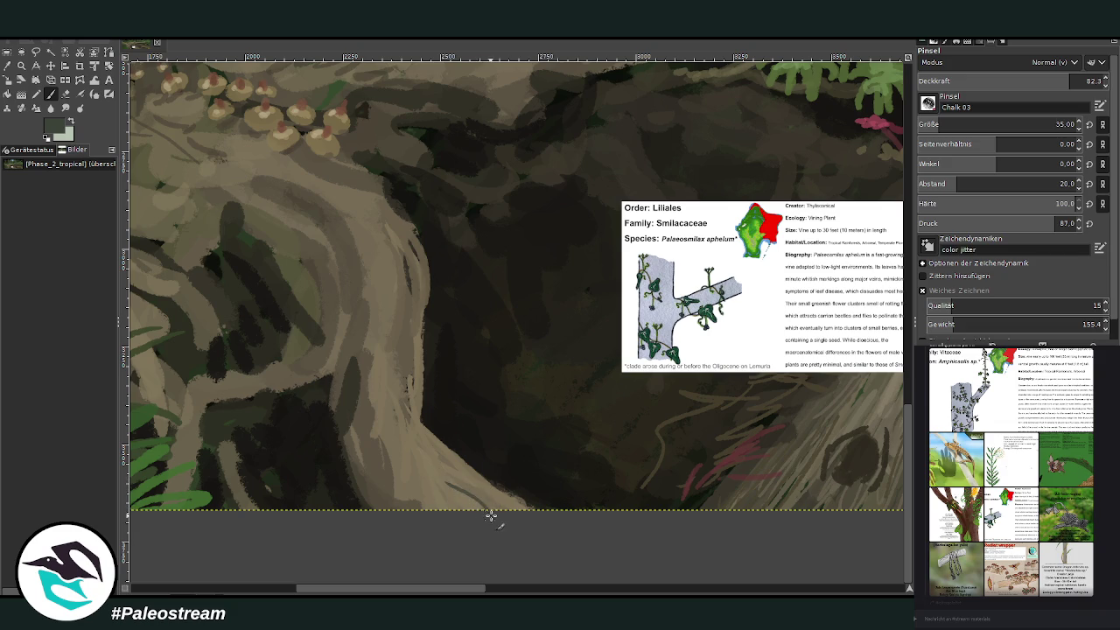
click(937, 126)
drag(937, 127, 1055, 124)
Step: Paint a dark vine winding up the trunk at opacity 89, then a first green leaf at the bottom
drag(476, 505, 427, 471)
click(1065, 81)
mouse_move(439, 481)
mouse_down()
mouse_move(330, 319)
mouse_move(387, 295)
mouse_move(412, 265)
mouse_move(376, 279)
mouse_up()
mouse_move(428, 440)
mouse_down()
mouse_move(413, 472)
mouse_move(381, 480)
mouse_up()
mouse_move(337, 339)
mouse_down()
mouse_move(288, 388)
mouse_move(254, 395)
mouse_up()
ctrl+click(522, 151)
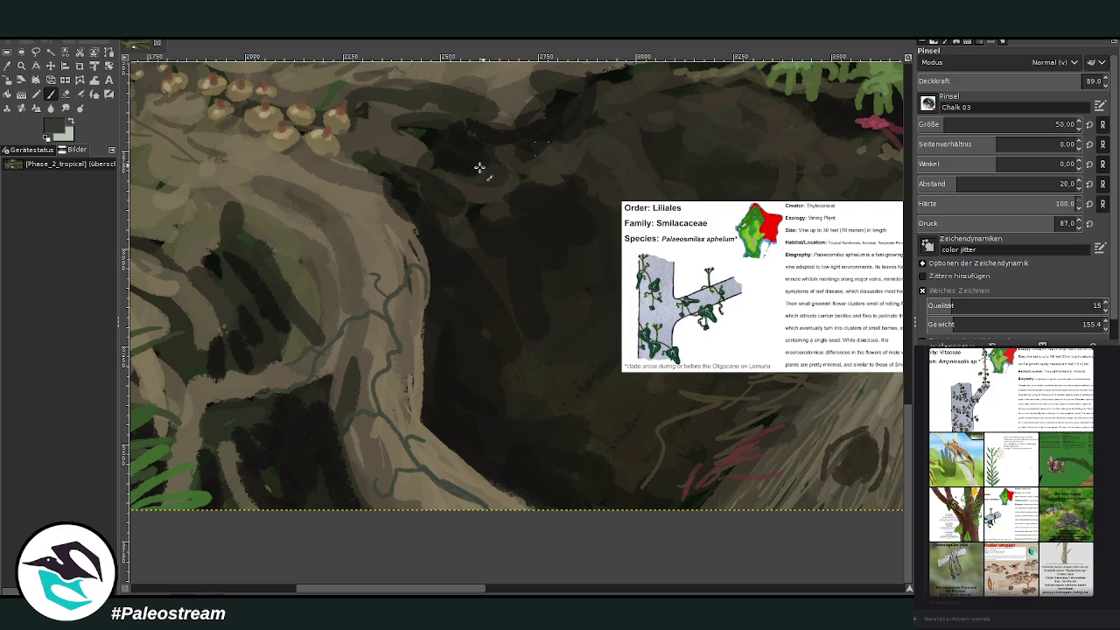
drag(317, 354, 267, 378)
drag(395, 345, 395, 395)
mouse_move(368, 314)
mouse_down()
mouse_move(400, 281)
mouse_move(364, 258)
mouse_move(355, 233)
mouse_up()
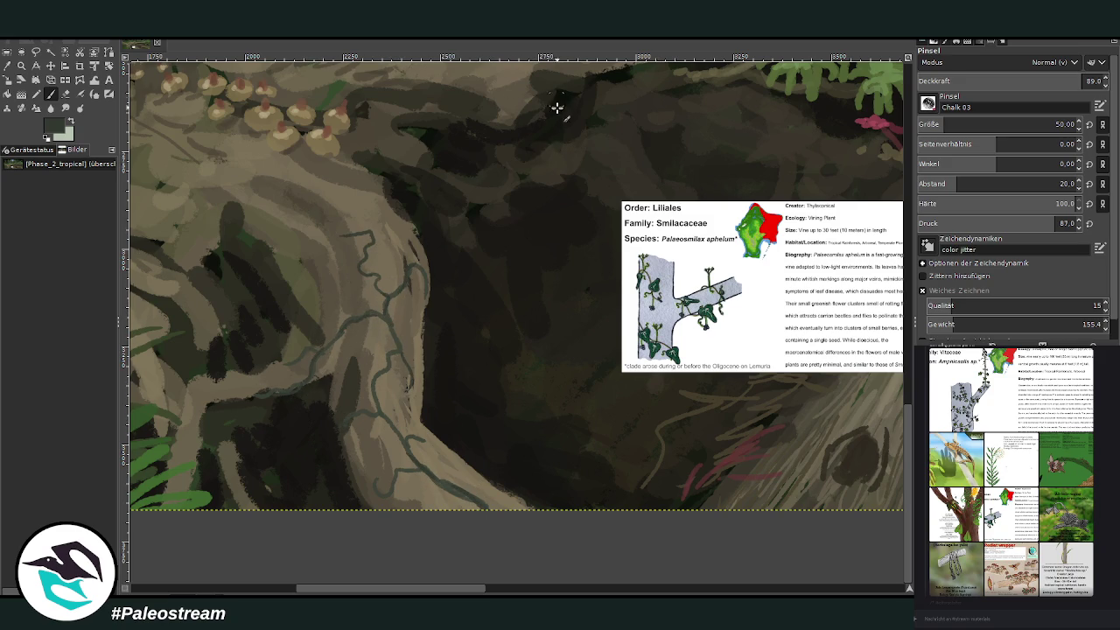
key(bracketright)
key(bracketright)
key(bracketright)
mouse_move(459, 464)
mouse_down()
mouse_move(537, 435)
mouse_move(463, 473)
mouse_move(462, 450)
mouse_move(511, 433)
mouse_move(522, 432)
mouse_move(496, 440)
mouse_move(574, 440)
mouse_move(512, 464)
mouse_move(477, 455)
mouse_move(470, 440)
mouse_move(552, 440)
mouse_up()
Step: Paint a curving green vine and small leaves on both sides of the trunk
mouse_move(347, 452)
mouse_down()
mouse_move(290, 469)
mouse_move(327, 493)
mouse_move(298, 503)
mouse_move(293, 488)
mouse_move(346, 459)
mouse_move(294, 450)
mouse_move(309, 445)
mouse_move(306, 479)
mouse_up()
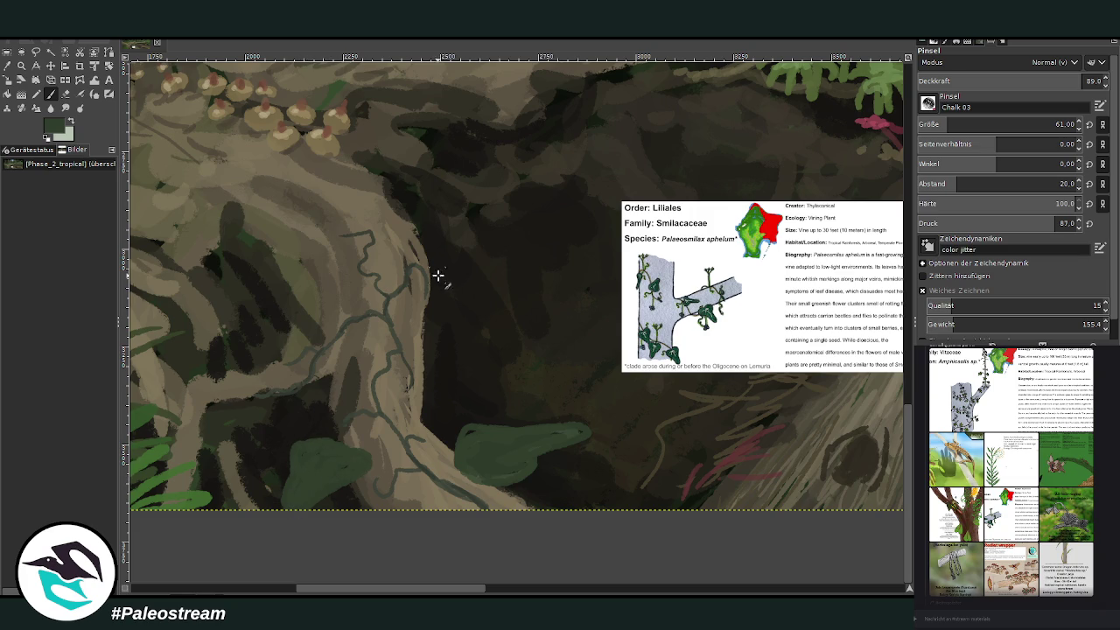
mouse_move(429, 264)
mouse_down()
mouse_move(453, 263)
mouse_move(482, 288)
mouse_move(438, 268)
mouse_move(467, 277)
mouse_up()
drag(413, 231, 432, 232)
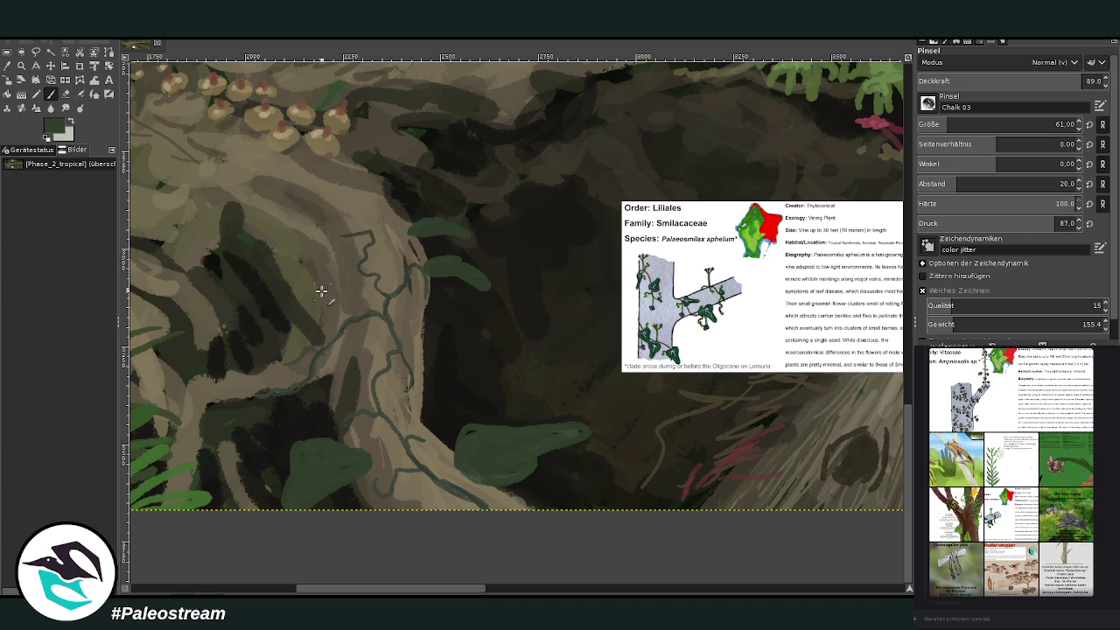
mouse_move(338, 295)
mouse_down()
mouse_move(310, 295)
mouse_move(330, 285)
mouse_move(342, 288)
mouse_move(306, 291)
mouse_up()
mouse_move(416, 340)
mouse_down()
mouse_move(453, 338)
mouse_move(423, 345)
mouse_up()
drag(425, 387, 463, 393)
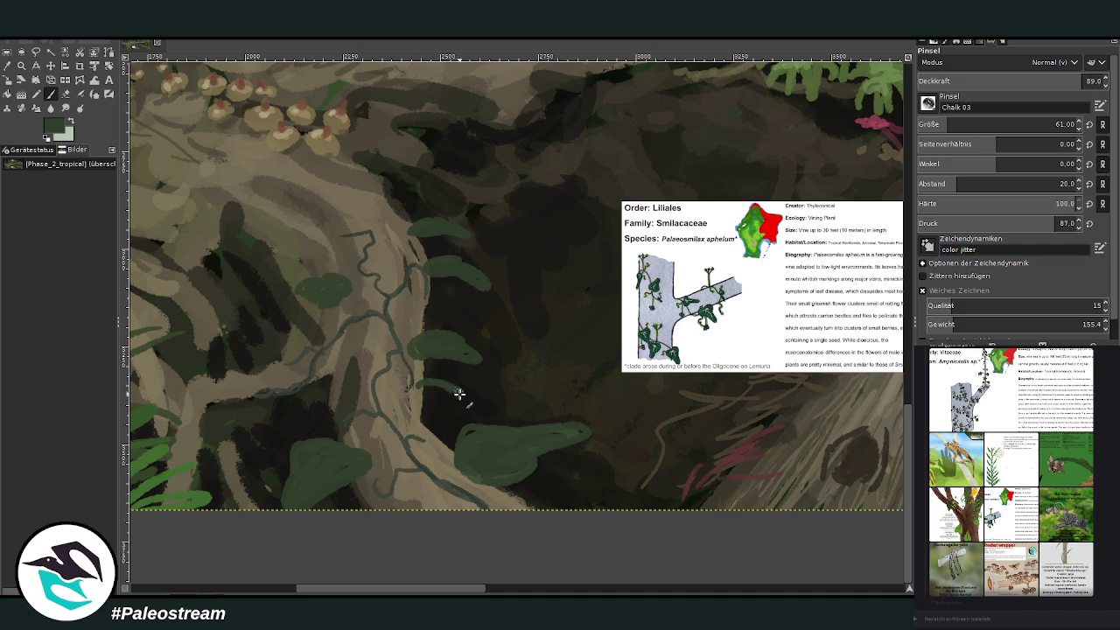
drag(300, 382, 277, 408)
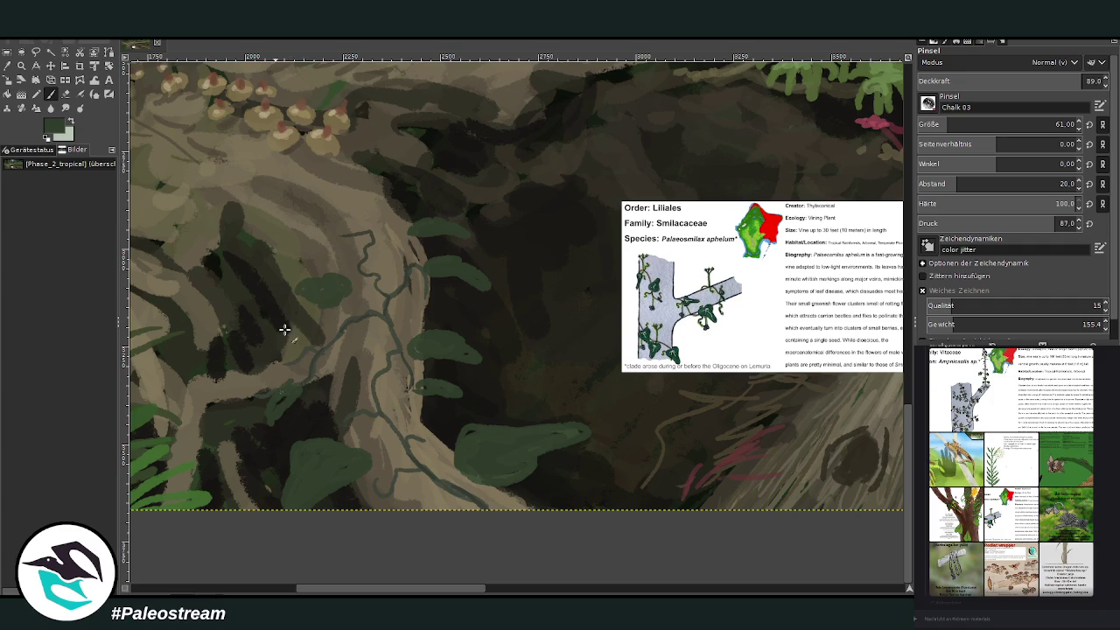
mouse_move(273, 333)
mouse_down()
mouse_move(302, 328)
mouse_move(304, 343)
mouse_up()
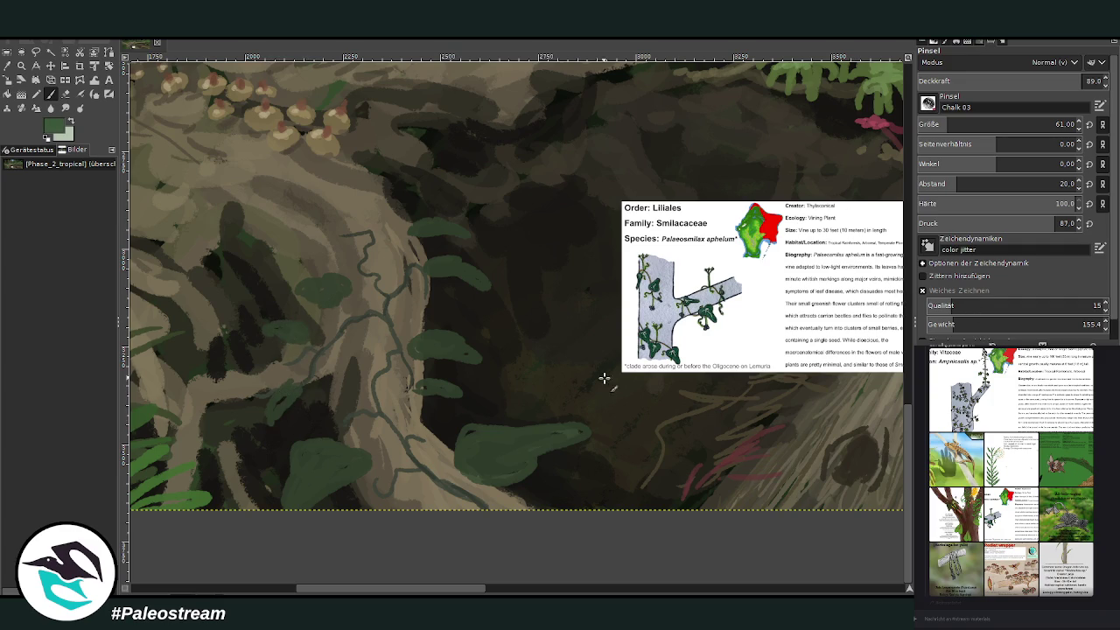
Step: At about 50 opacity, shade the lower leaf darker and lighten the other leaves
drag(1014, 82, 983, 83)
mouse_move(545, 440)
mouse_down()
mouse_move(495, 460)
mouse_move(520, 465)
mouse_move(495, 458)
mouse_move(573, 435)
mouse_up()
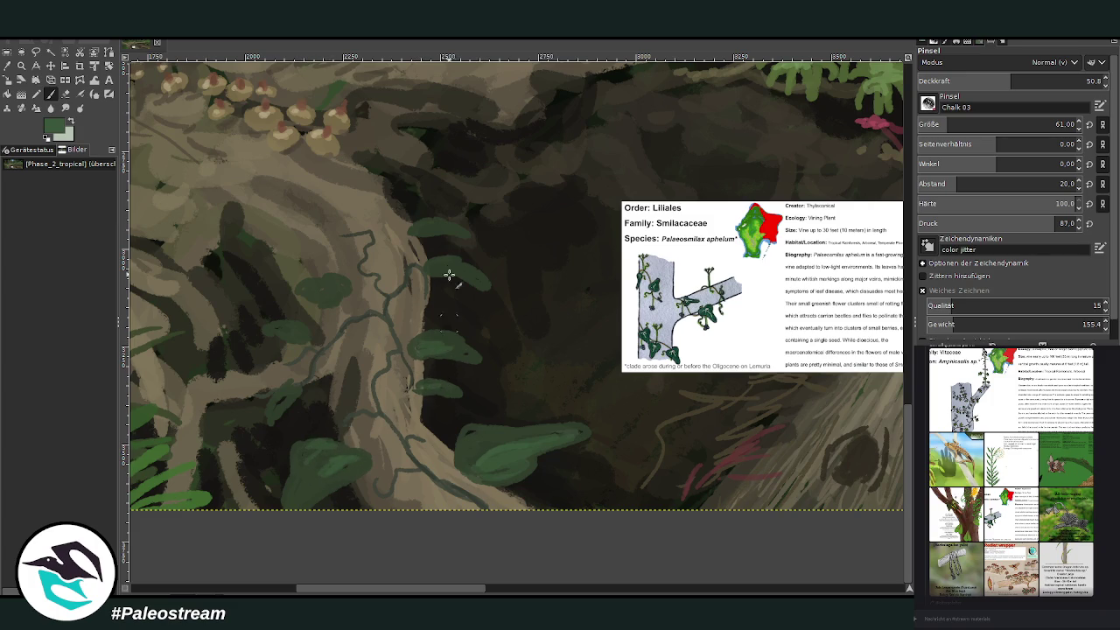
drag(454, 268, 483, 274)
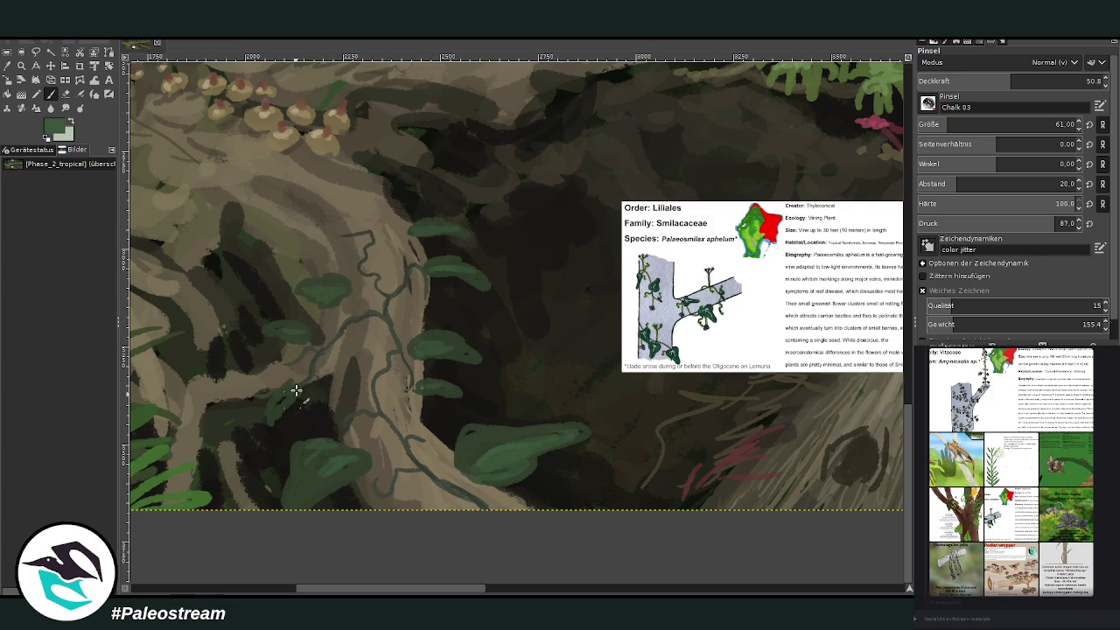
drag(342, 463, 327, 483)
drag(465, 436, 518, 429)
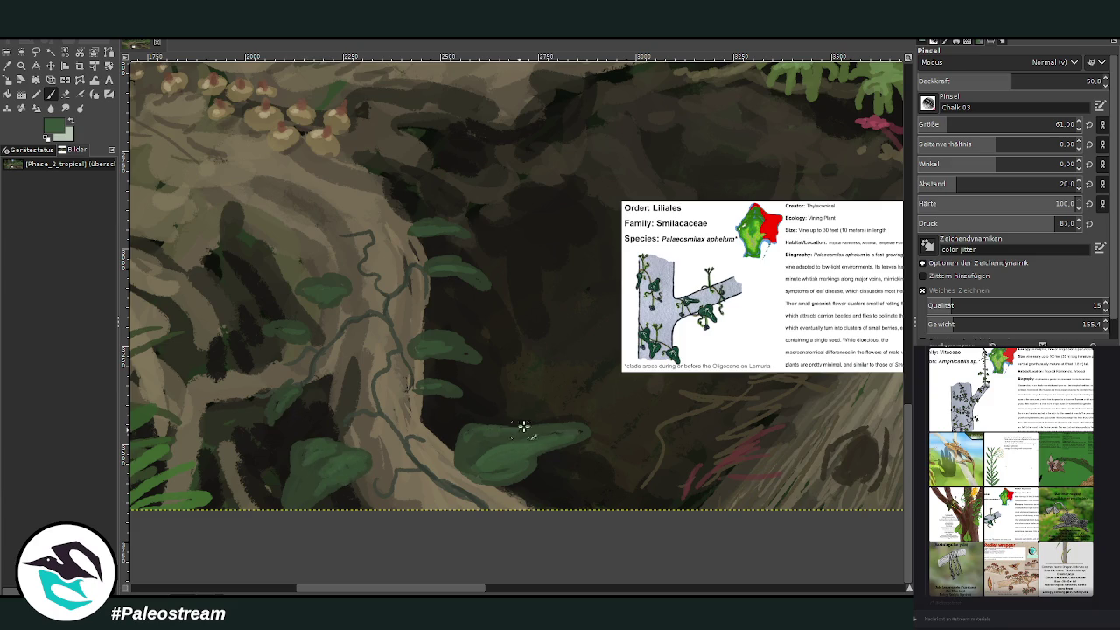
Step: At opacity 74.8 and brush size 22, draw light veins on the leaves and a thin tendril
key(greater)
key(bracketleft)
drag(465, 471, 569, 435)
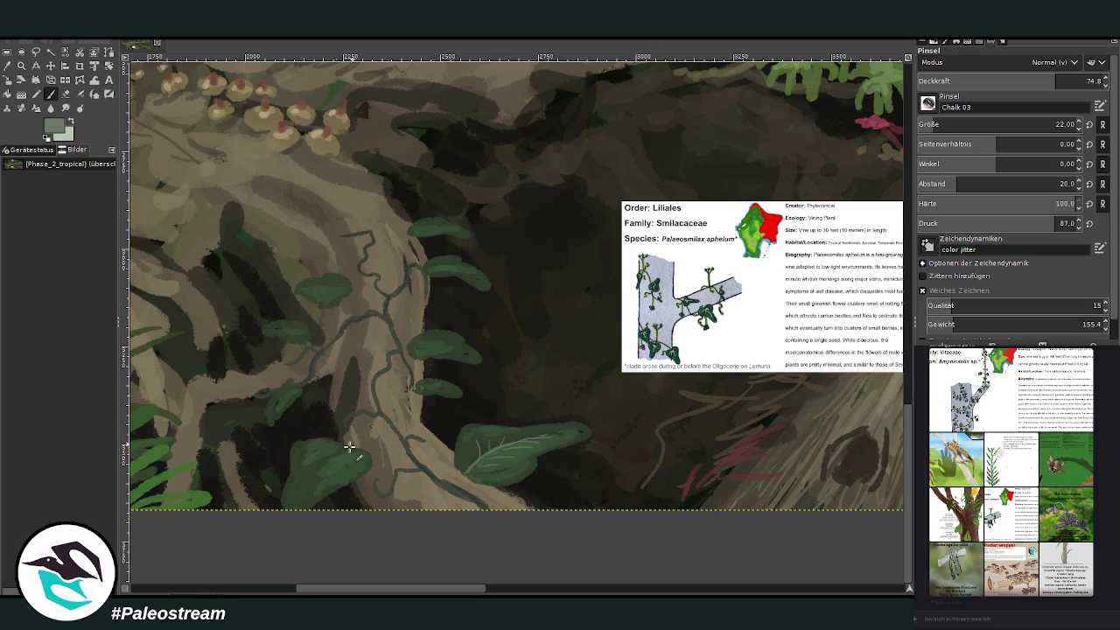
drag(301, 494, 347, 460)
drag(411, 344, 459, 350)
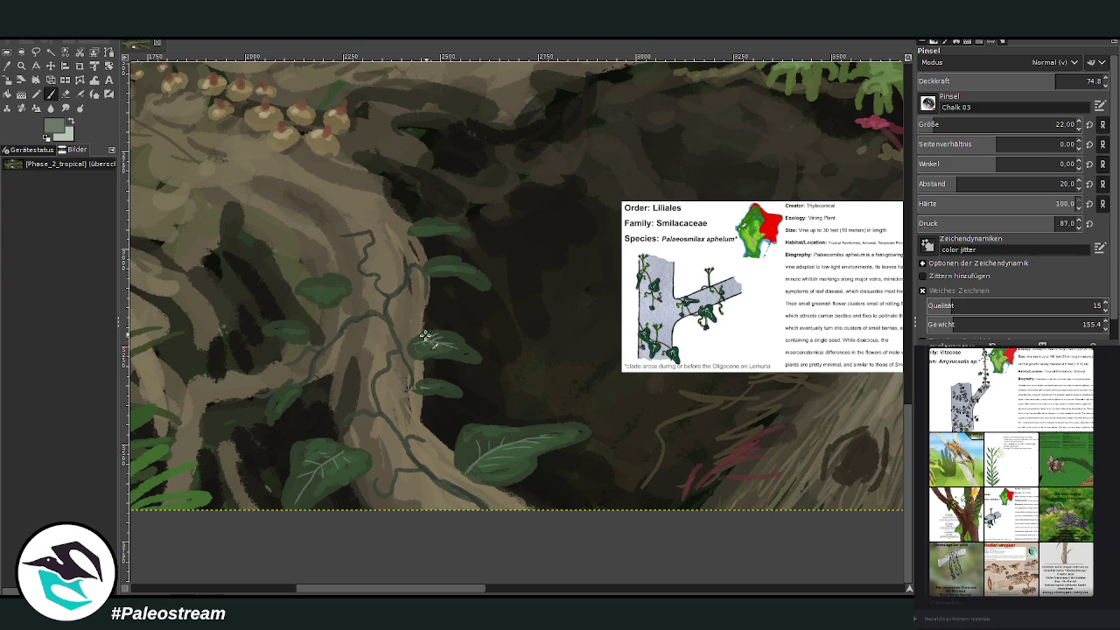
drag(427, 265, 481, 279)
drag(422, 229, 462, 231)
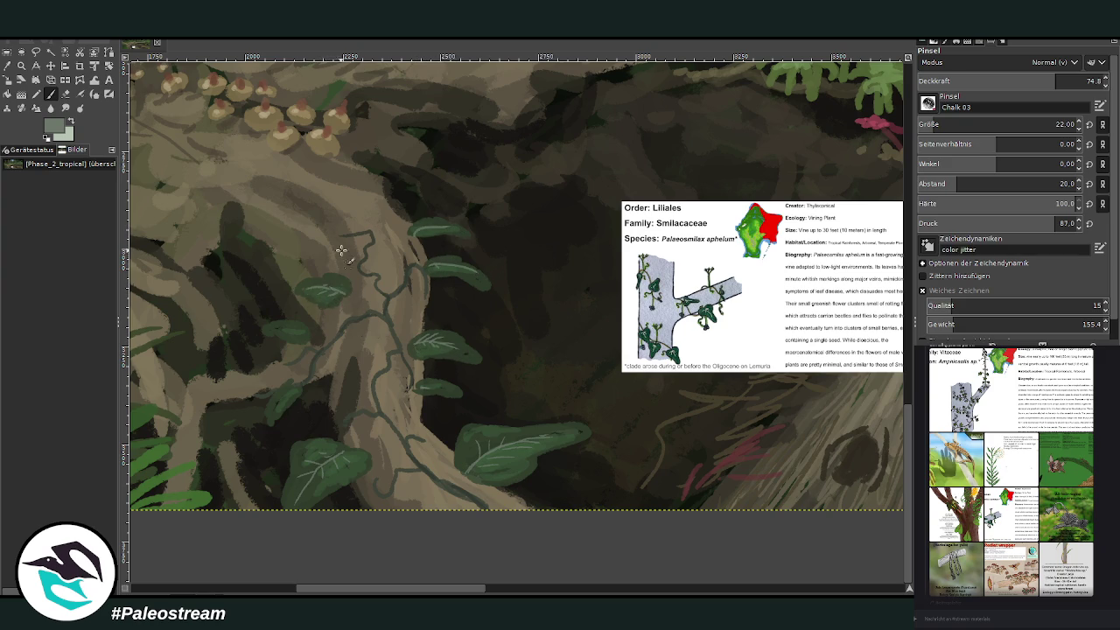
drag(342, 237, 374, 232)
Step: Highlight the vine with a lighter green at about 42 opacity
ctrl+click(885, 280)
drag(395, 341, 384, 304)
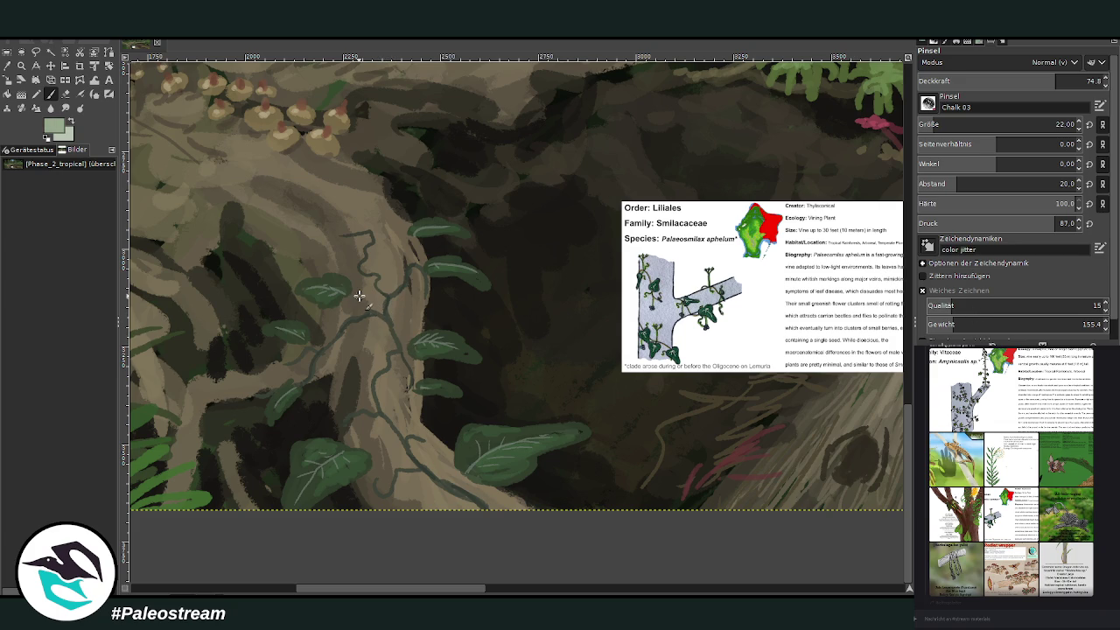
drag(1054, 80, 994, 80)
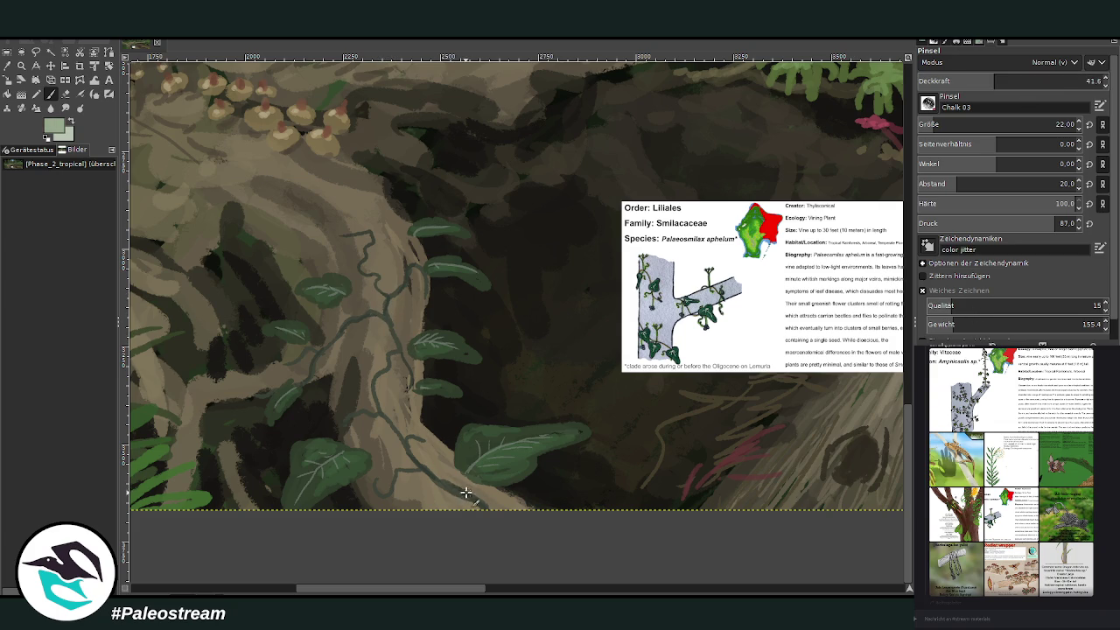
drag(381, 425, 351, 407)
Step: Paint dark green vine tendrils down the trunk at opacity 68.8 and size 41
ctrl+click(386, 253)
click(1048, 81)
key(Return)
click(929, 125)
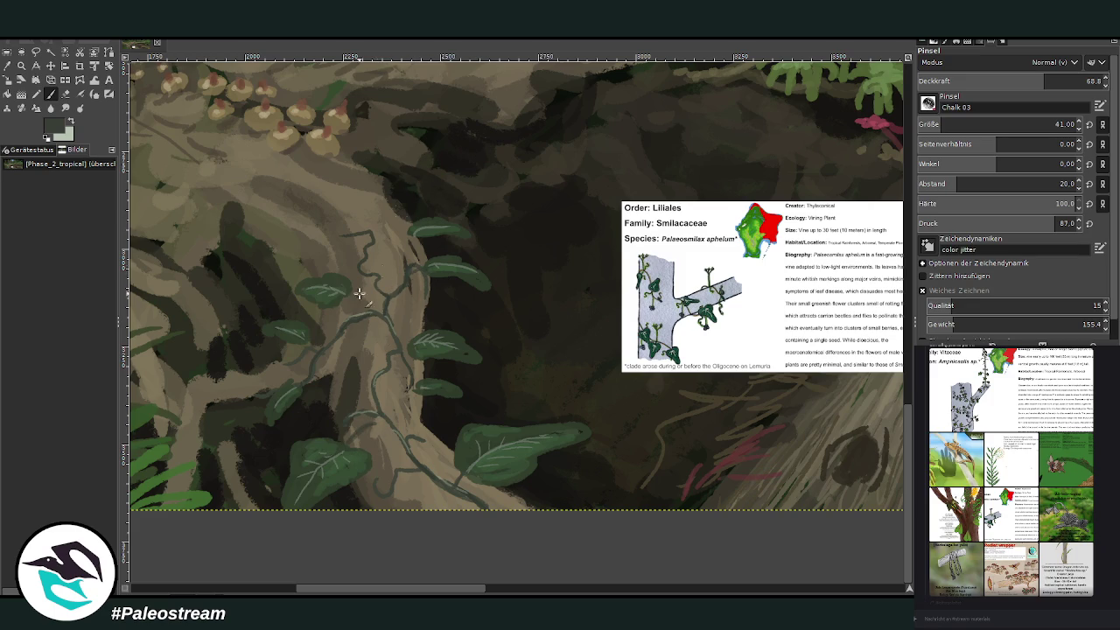
drag(346, 320, 377, 312)
drag(409, 233, 407, 260)
Step: Softly lighten the leaf tops with light green at opacity 17.4
ctrl+click(891, 257)
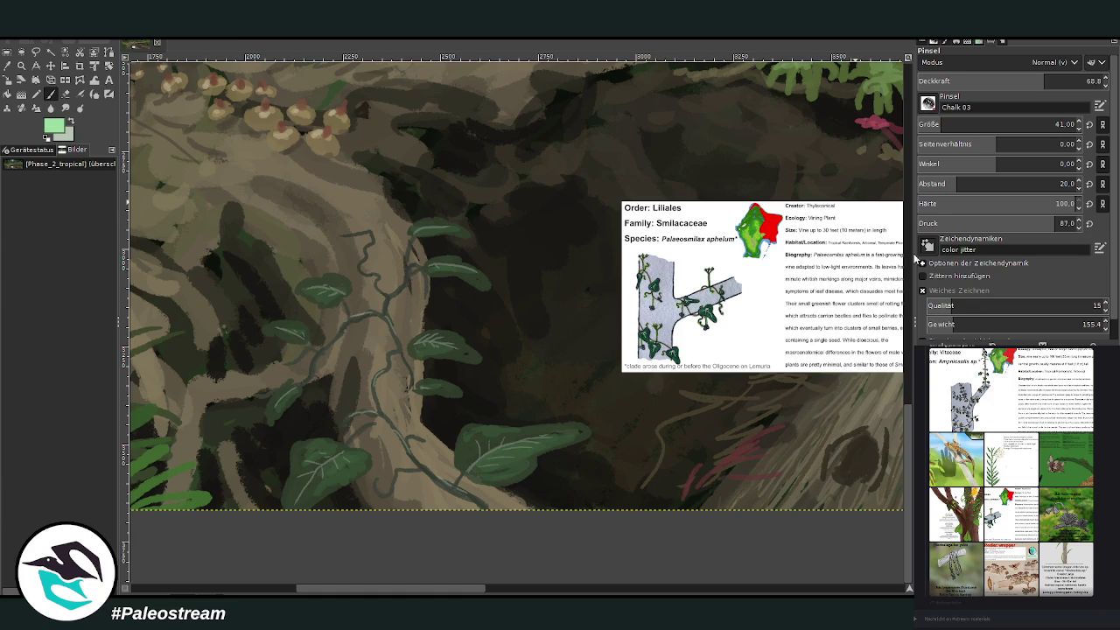
click(964, 80)
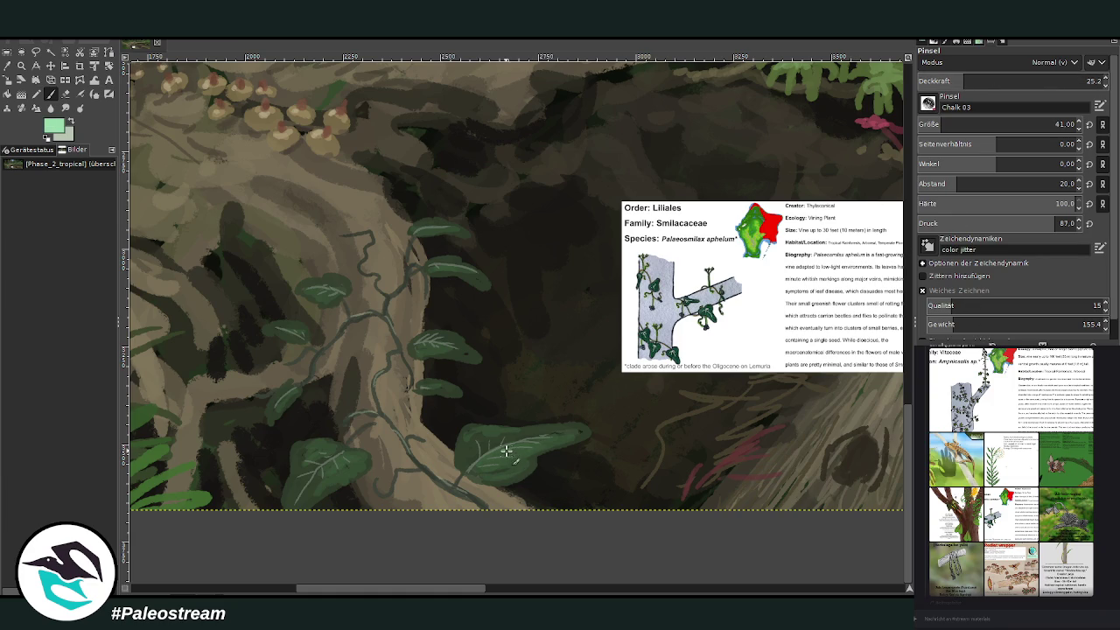
drag(963, 85, 913, 76)
drag(479, 428, 569, 437)
drag(306, 448, 337, 441)
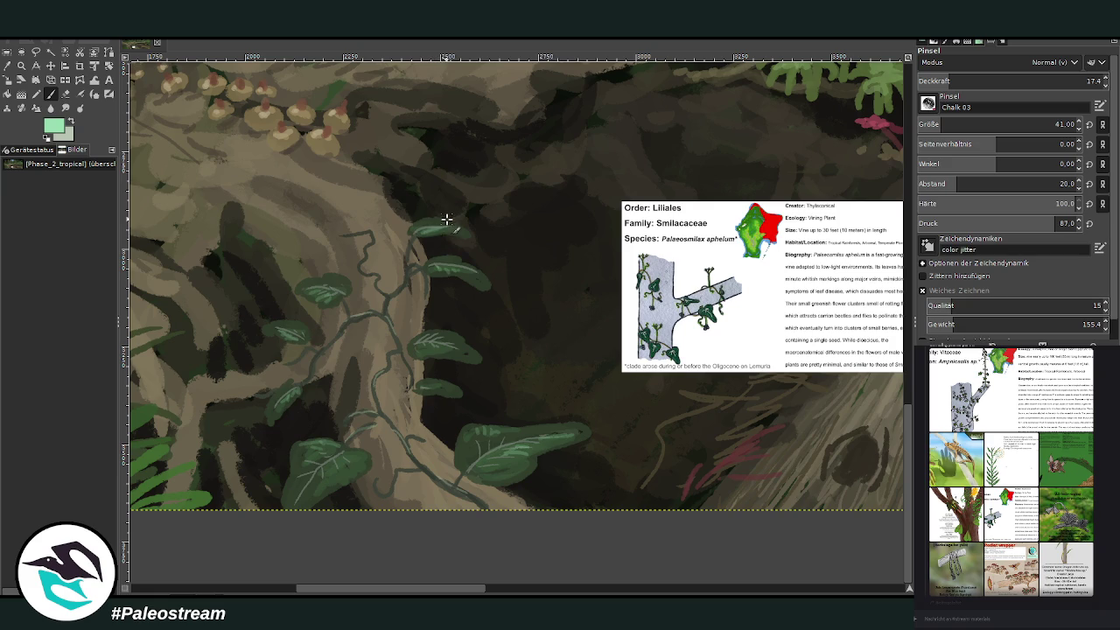
Step: Pick a dark green-black colour and set the brush opacity to 42.6
ctrl+click(896, 296)
ctrl+click(895, 325)
click(995, 81)
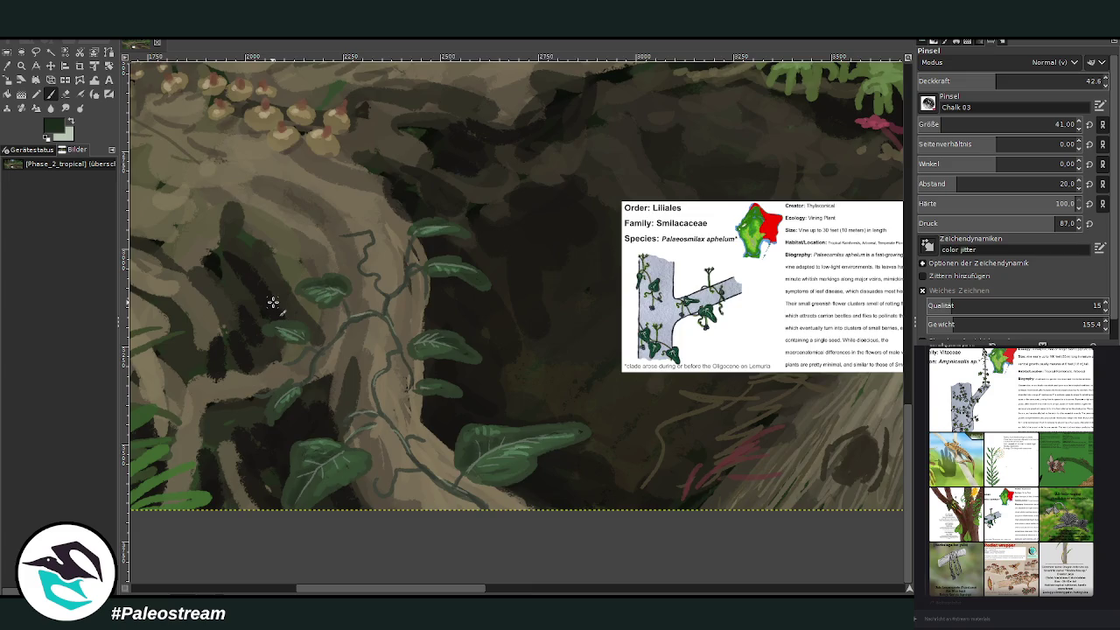
scroll(273, 302, down, 2)
scroll(273, 302, down, 2)
Step: Zoom into the left part of the log and sample a mid green from the moss
scroll(272, 302, down, 1)
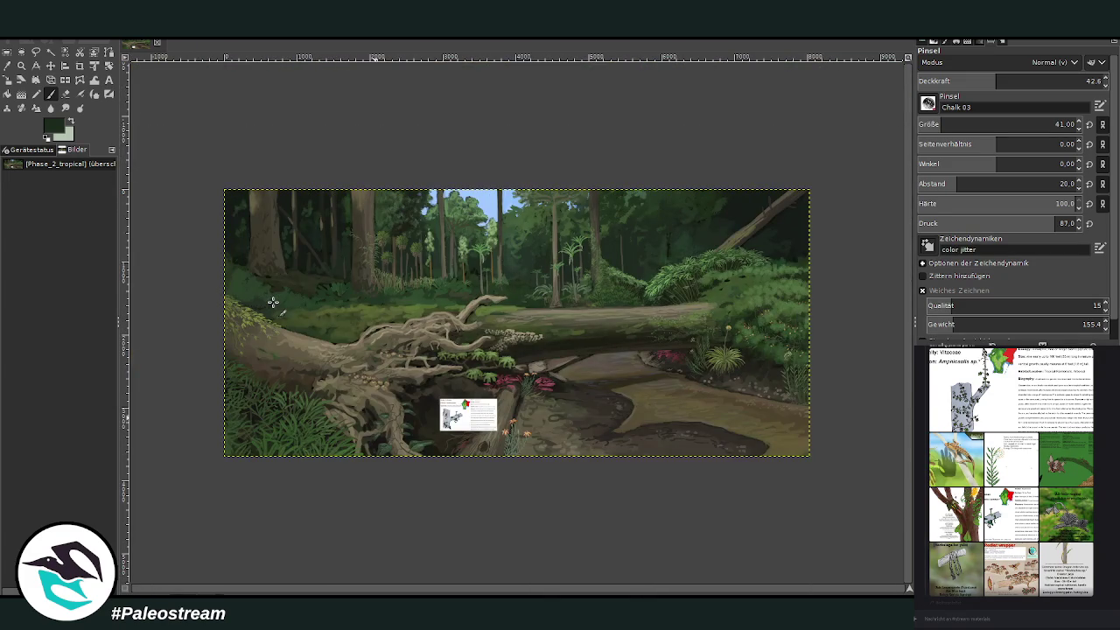
click(22, 65)
drag(271, 185, 559, 427)
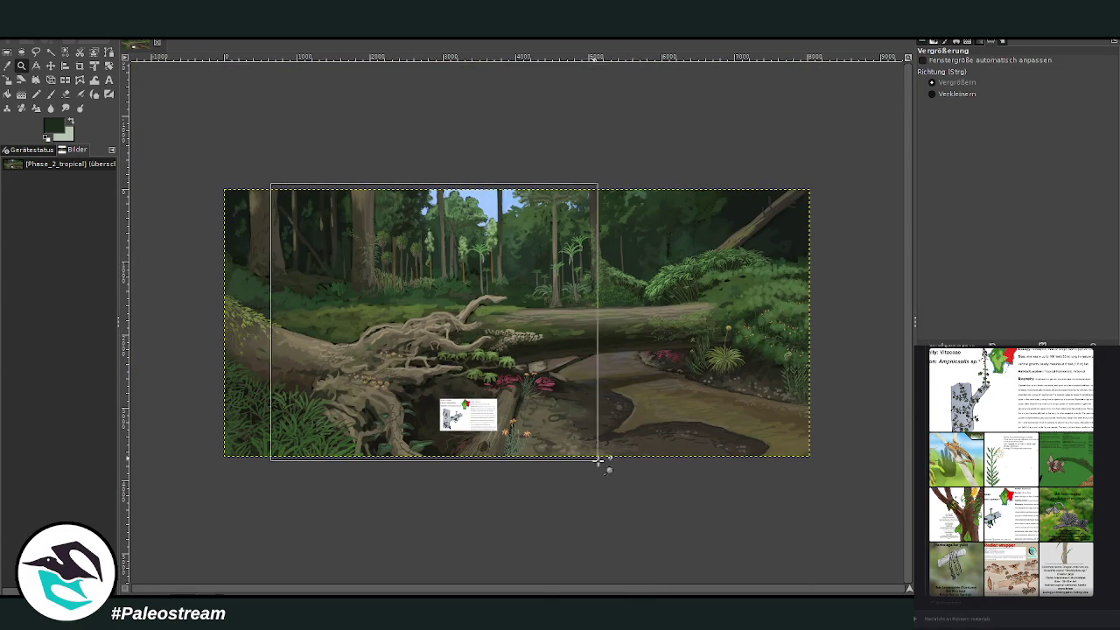
drag(178, 175, 438, 468)
click(11, 78)
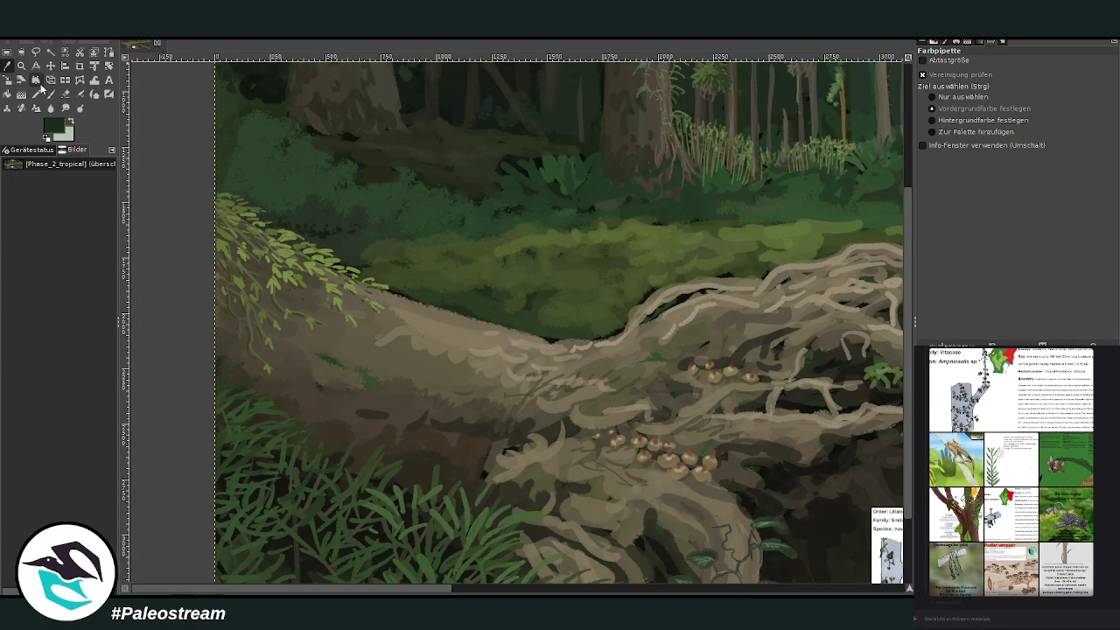
click(512, 511)
Step: Paint light-green grass blades along the log's top edge
click(51, 94)
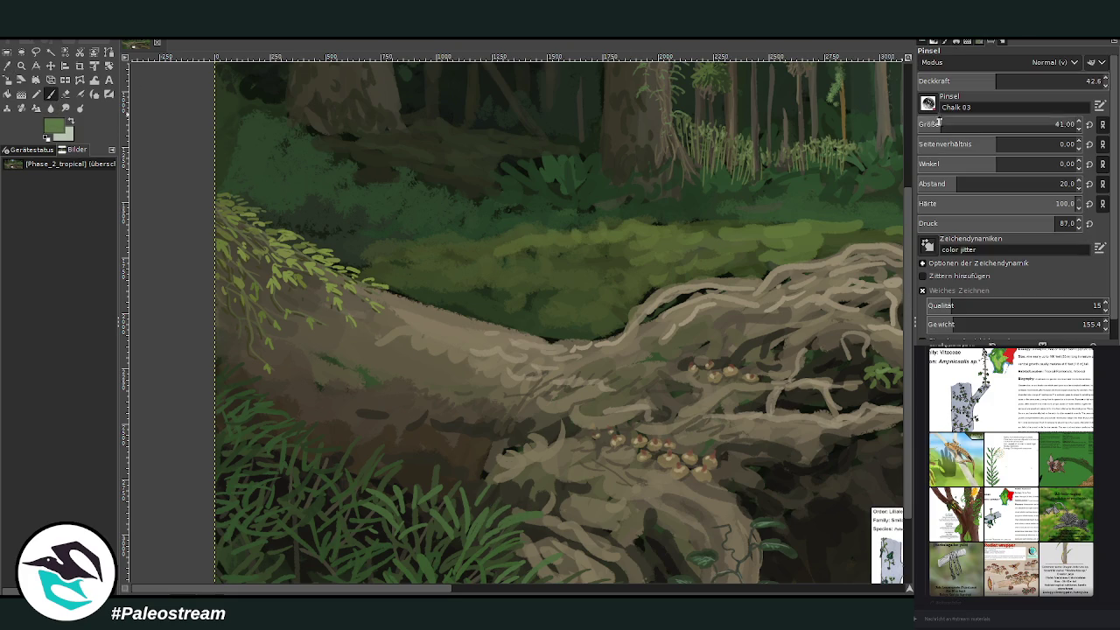
mouse_move(602, 326)
mouse_down()
mouse_move(588, 341)
mouse_move(560, 343)
mouse_move(590, 318)
mouse_move(626, 322)
mouse_move(494, 307)
mouse_up()
mouse_move(547, 343)
mouse_down()
mouse_move(532, 320)
mouse_move(468, 302)
mouse_up()
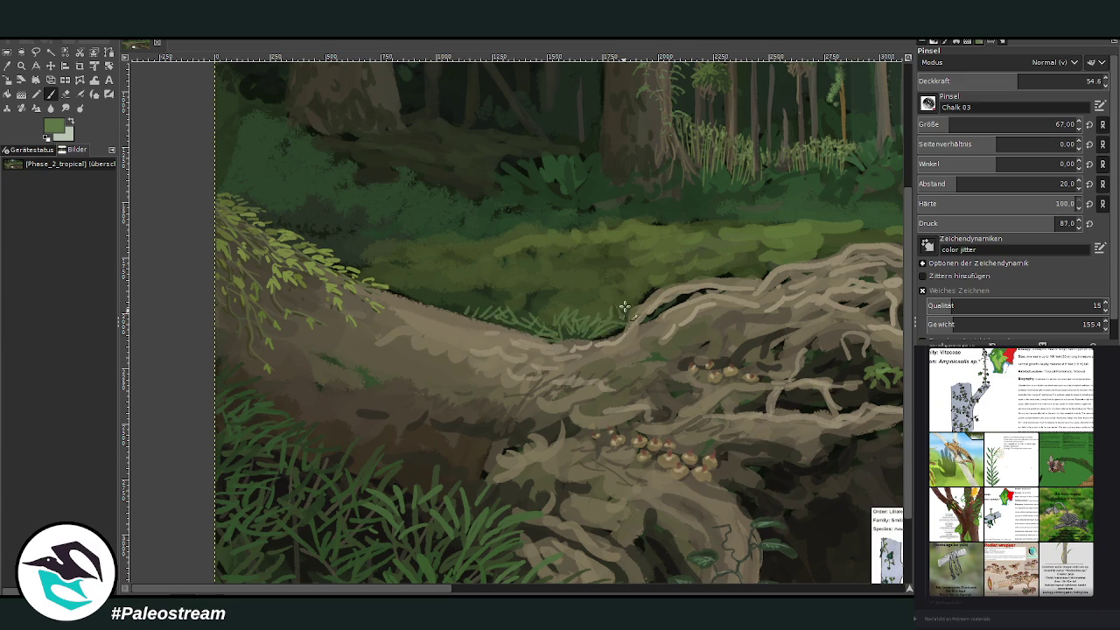
mouse_move(637, 324)
mouse_down()
mouse_move(612, 294)
mouse_move(635, 289)
mouse_up()
drag(605, 331, 591, 306)
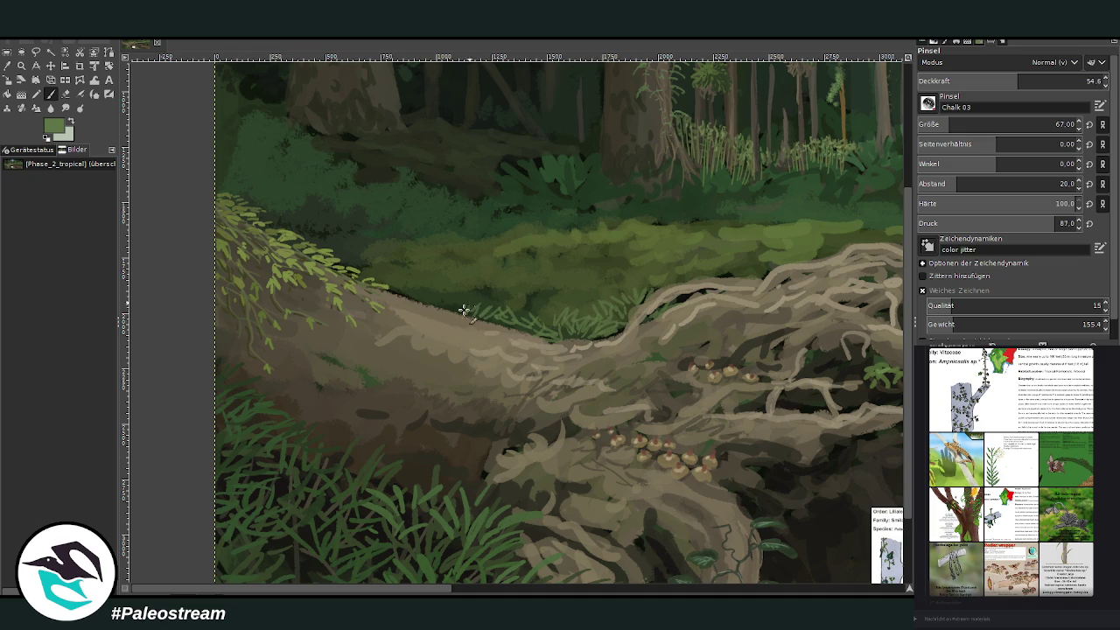
Step: Scroll right and zoom out to see the whole painting
scroll(551, 462, right, 3)
scroll(494, 567, right, 1)
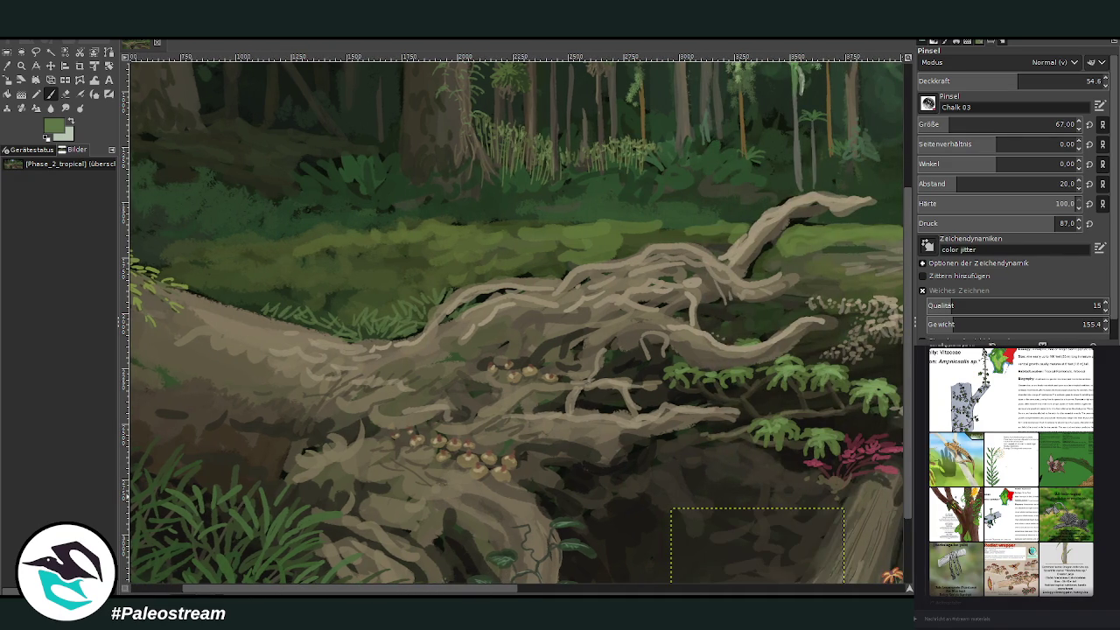
key(minus)
key(minus)
key(minus)
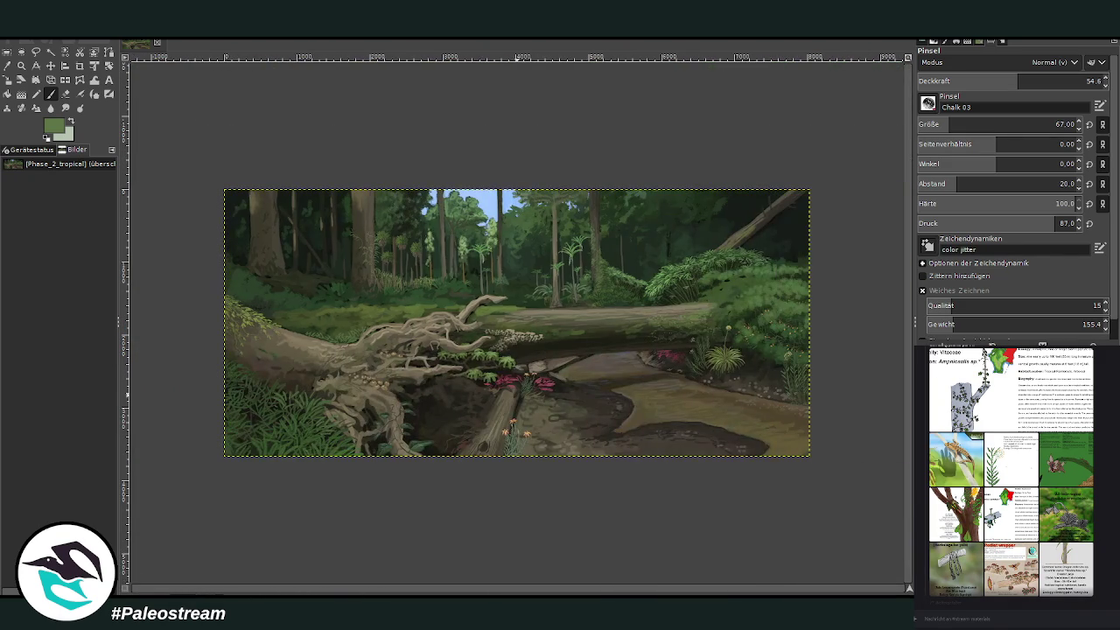
click(21, 65)
Step: Fit the painting to the view and preview the parrot and green reference sheets
drag(208, 152, 814, 476)
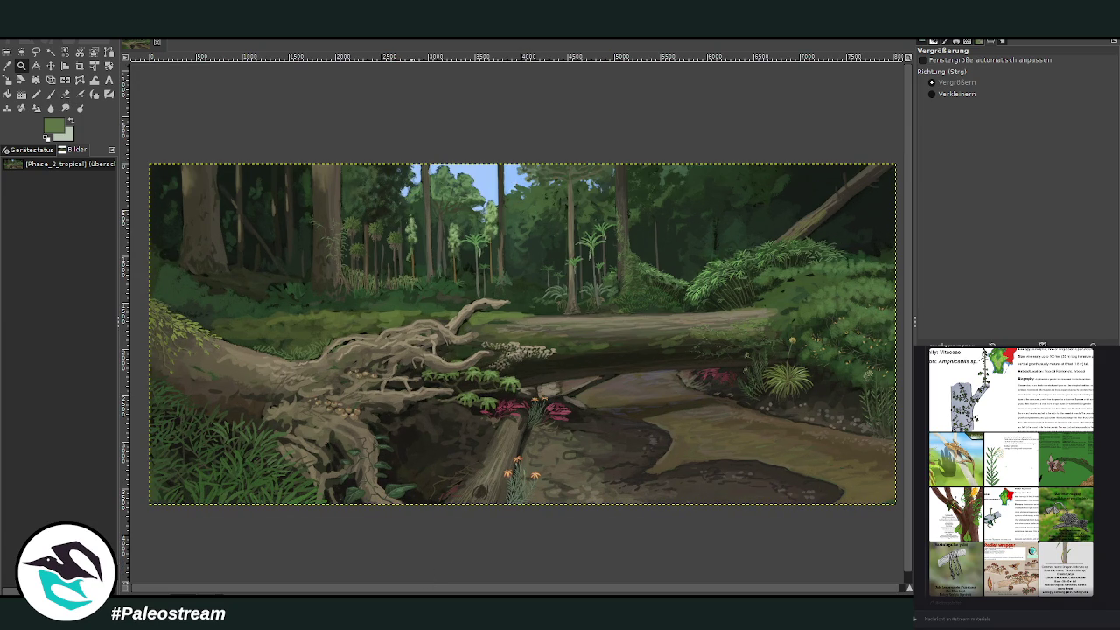
mouse_move(1010, 569)
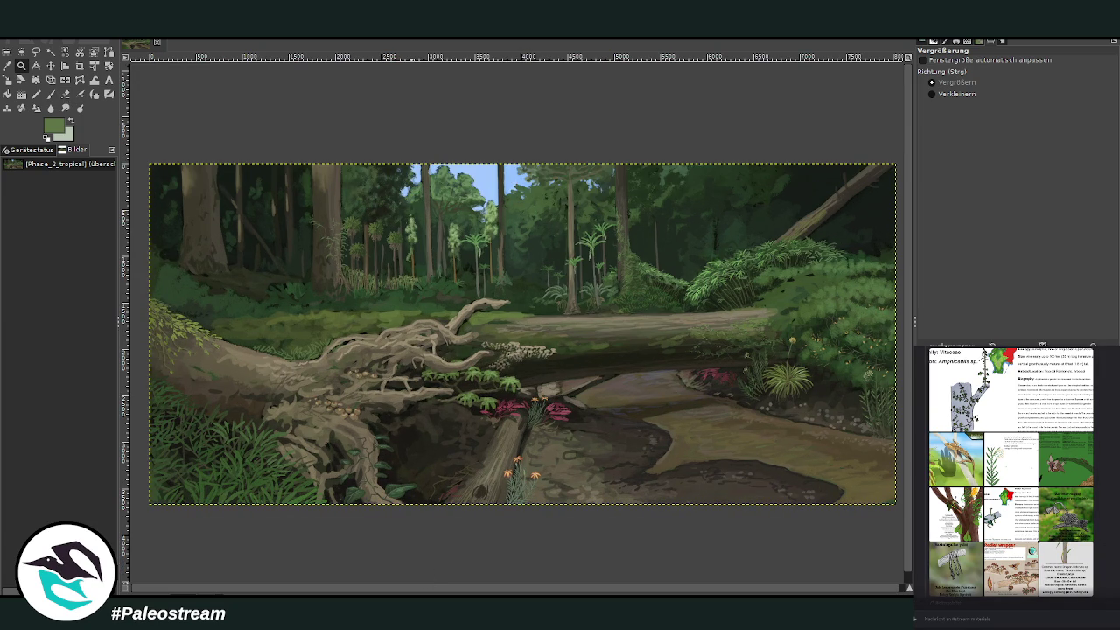
click(977, 493)
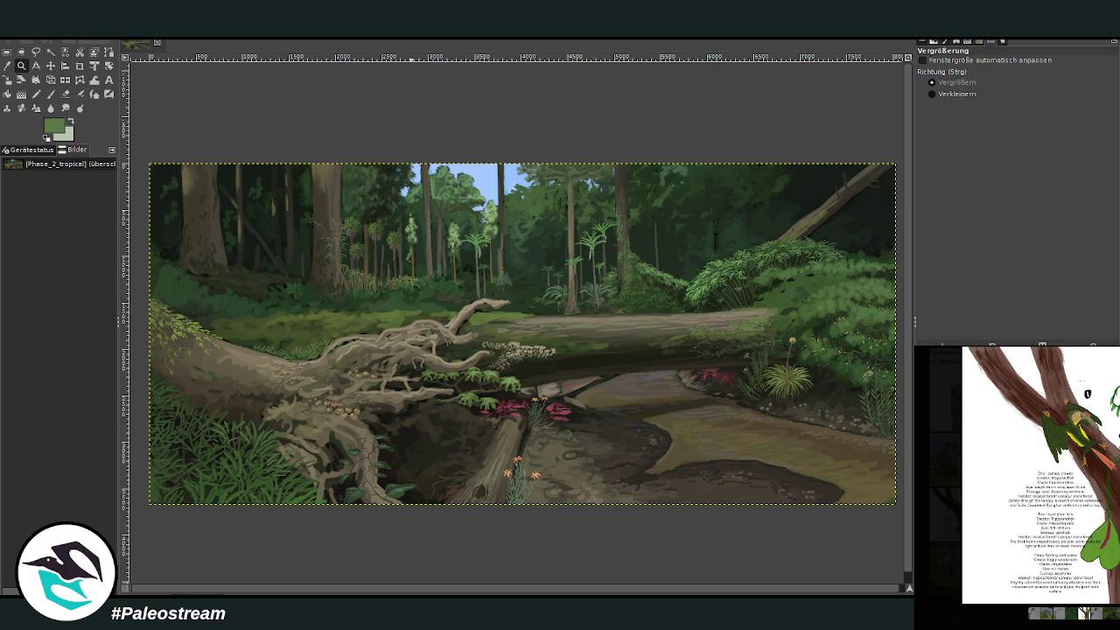
key(Escape)
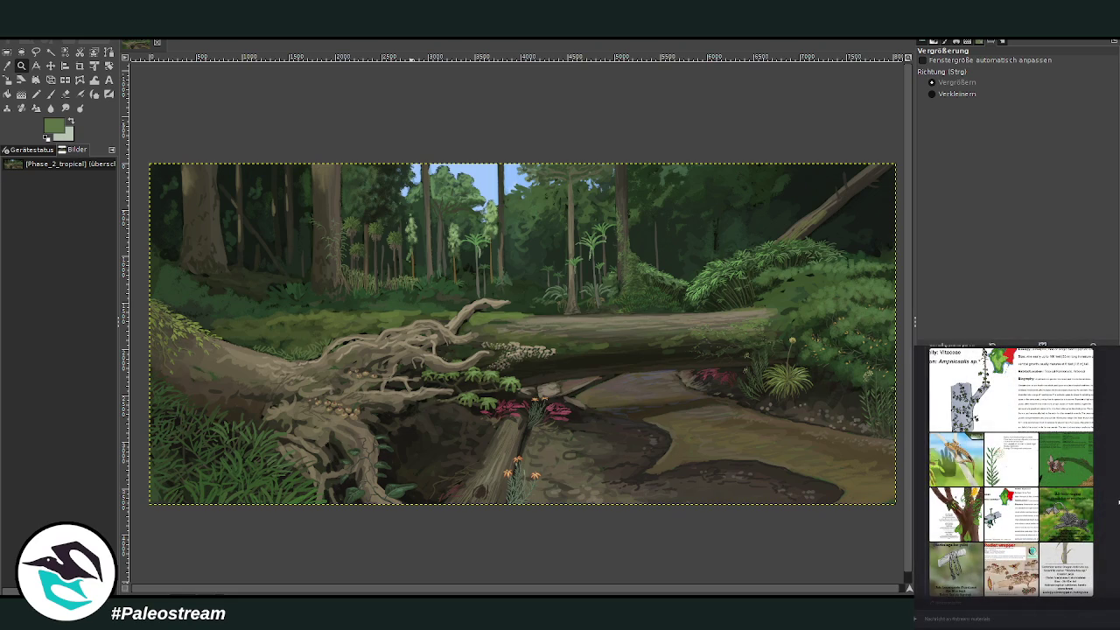
click(1072, 475)
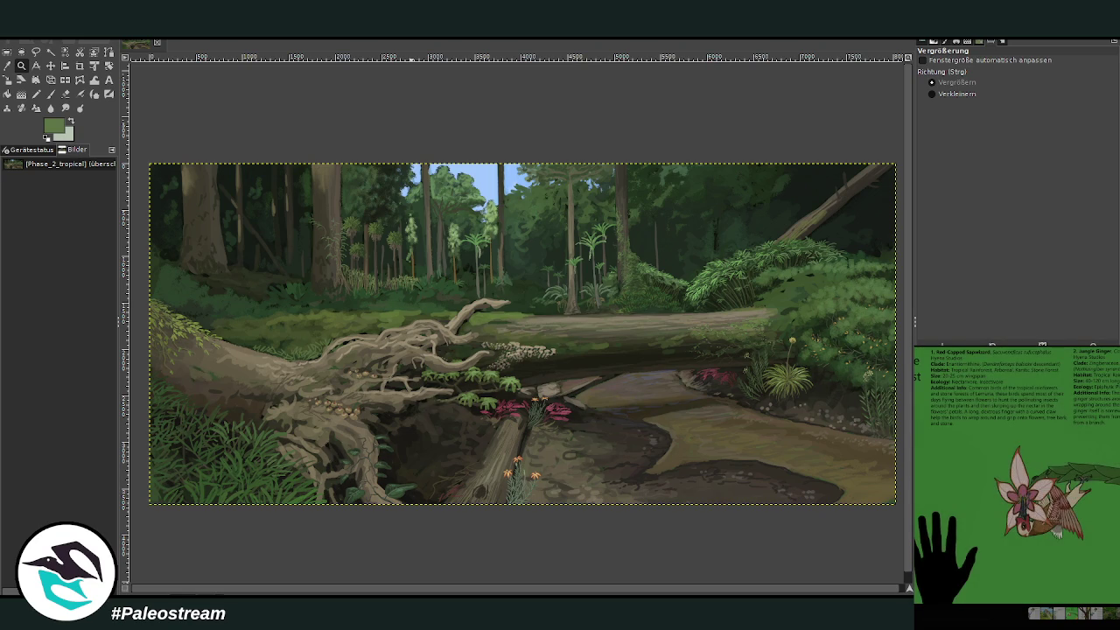
key(Escape)
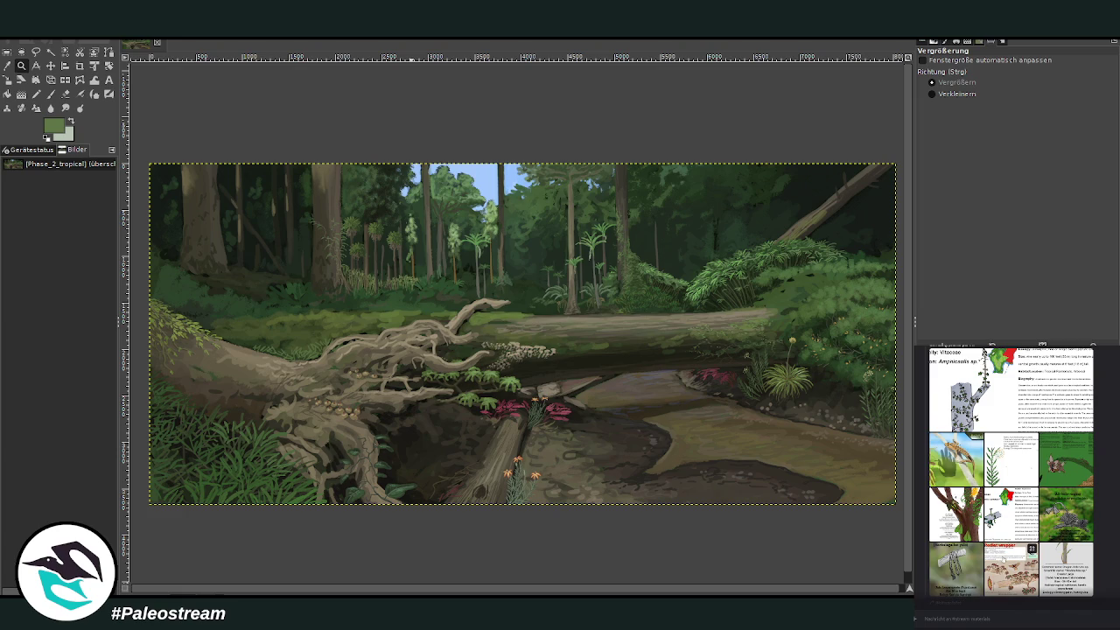
Step: Copy the Christmas Tinsel reference card image and paste it into the painting
click(960, 567)
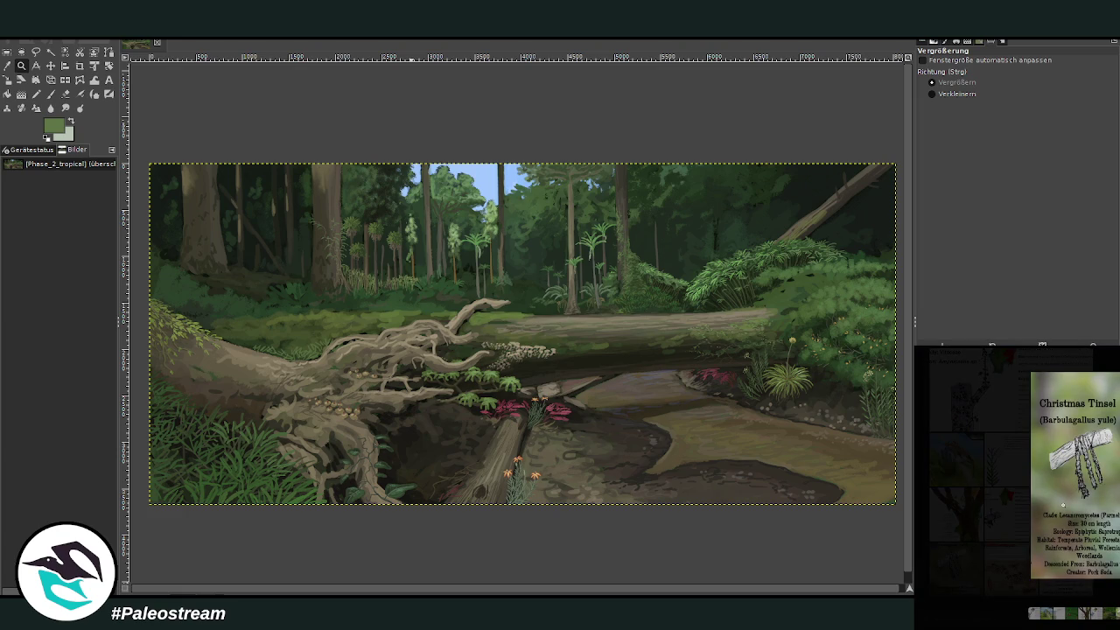
right_click(1063, 505)
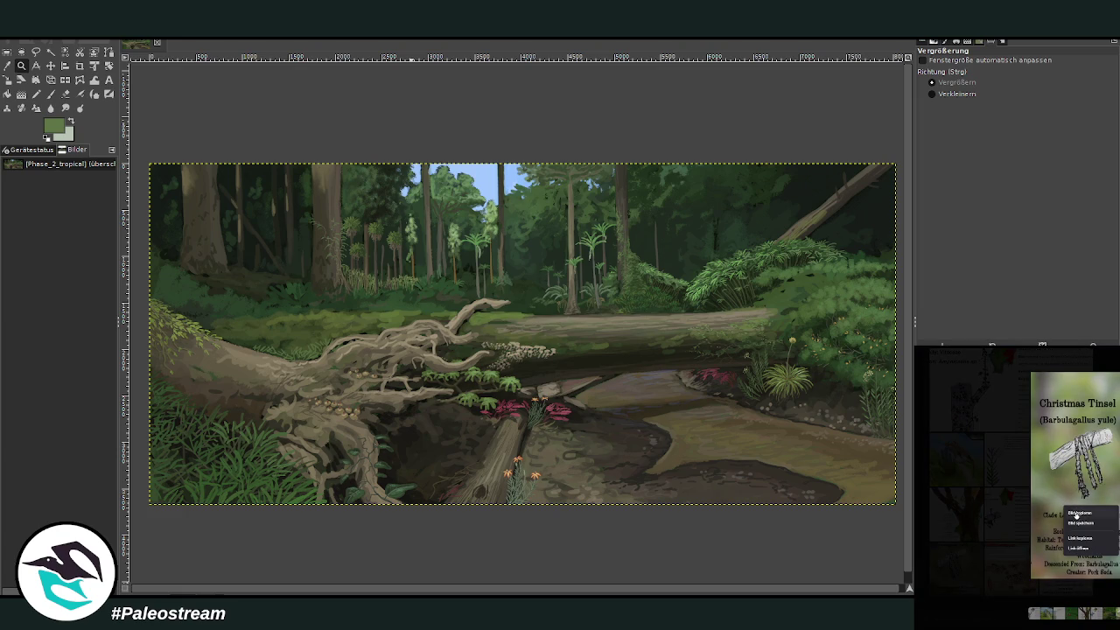
click(1076, 514)
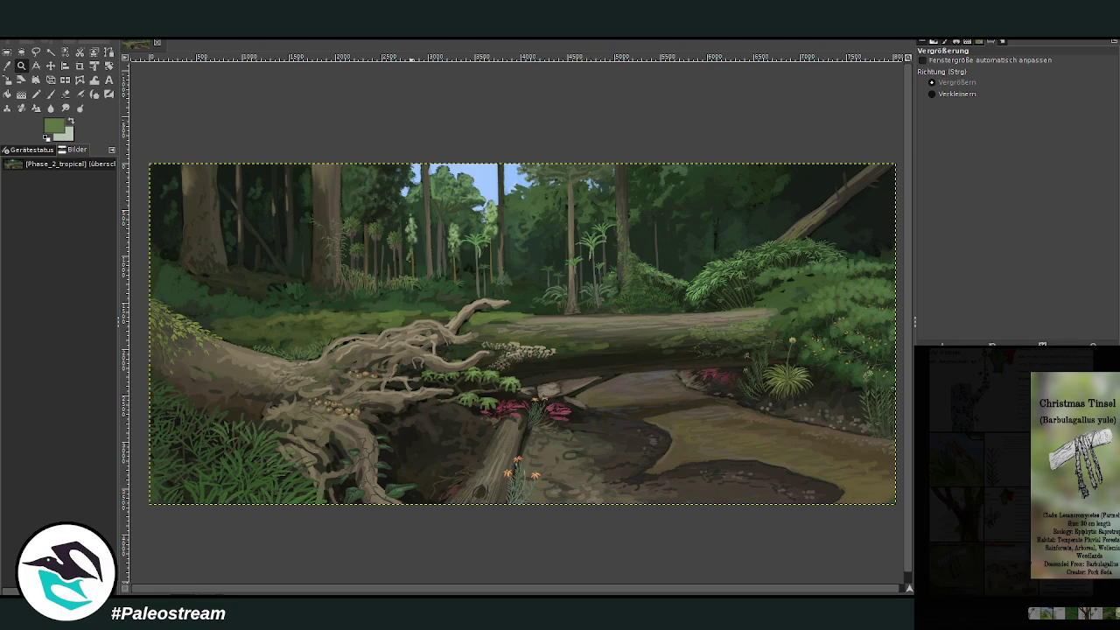
click(1056, 542)
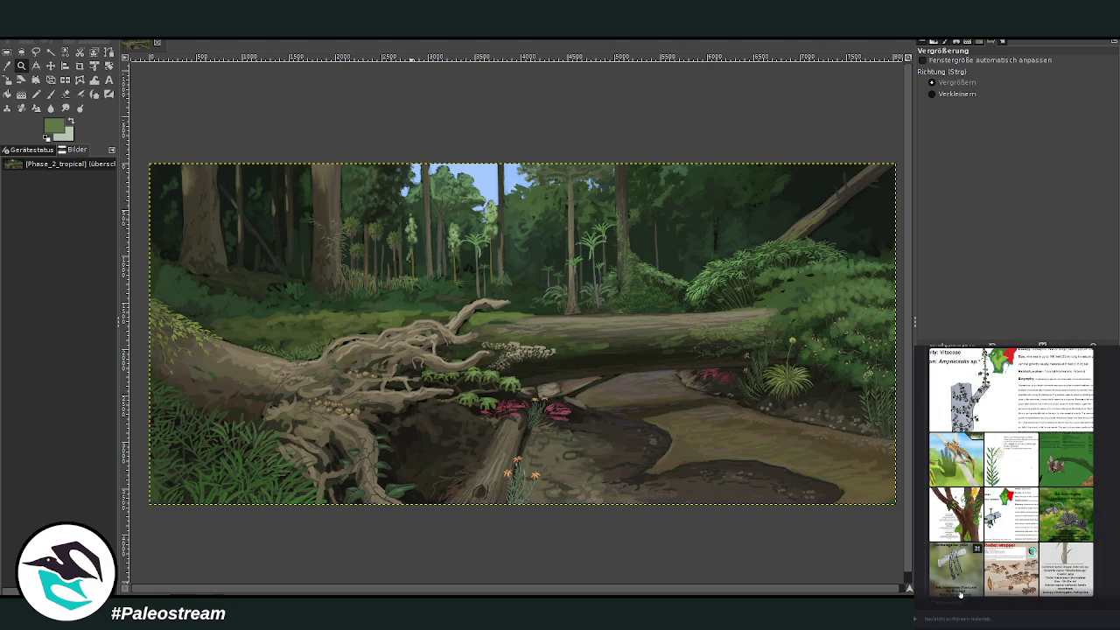
key(o)
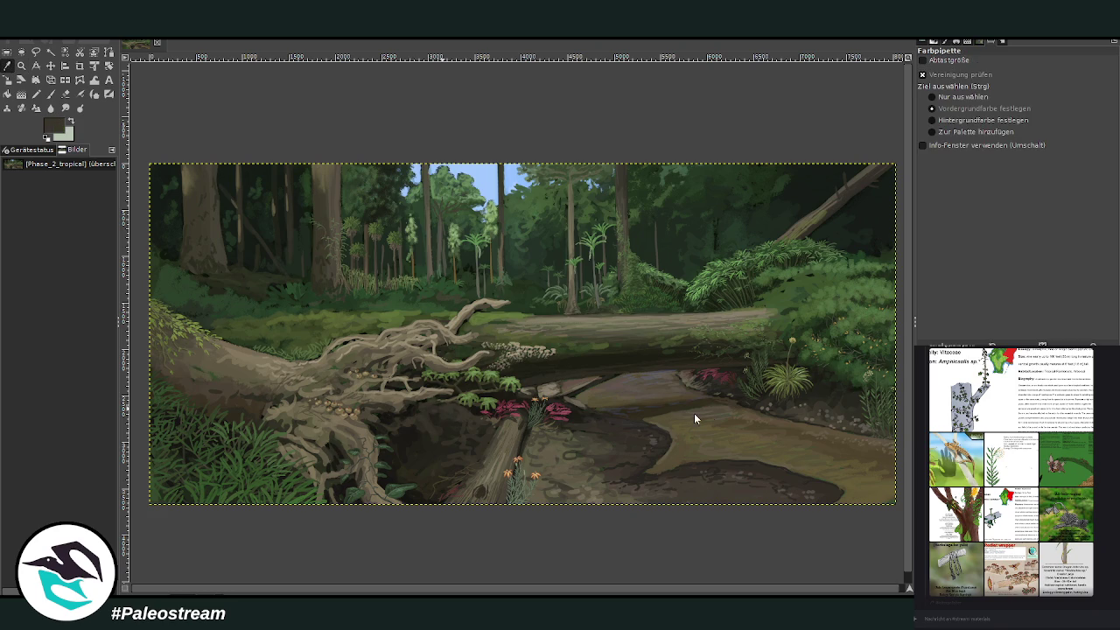
key(ctrl+v)
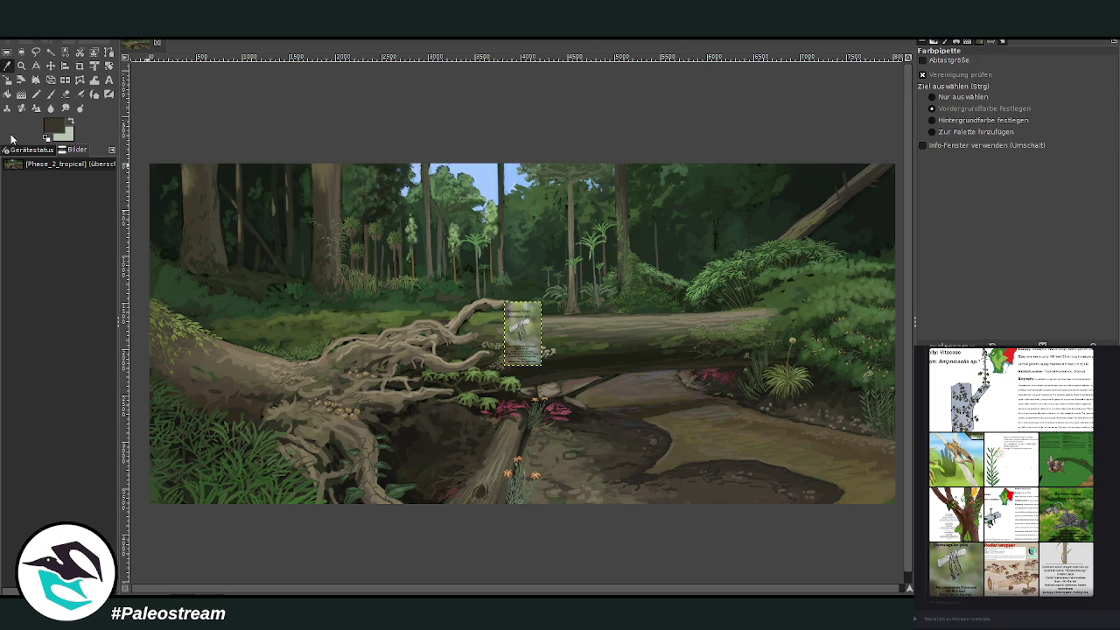
Step: Zoom in on the pasted Christmas Tinsel card and drag it up and right
click(21, 64)
drag(488, 286, 556, 347)
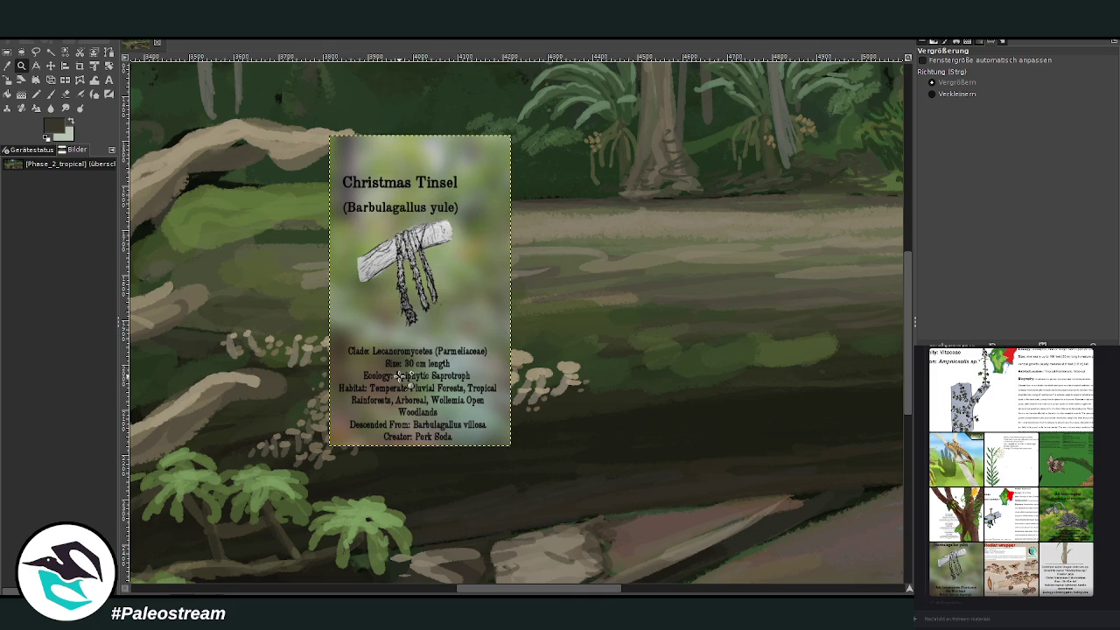
click(51, 65)
drag(427, 320, 838, 137)
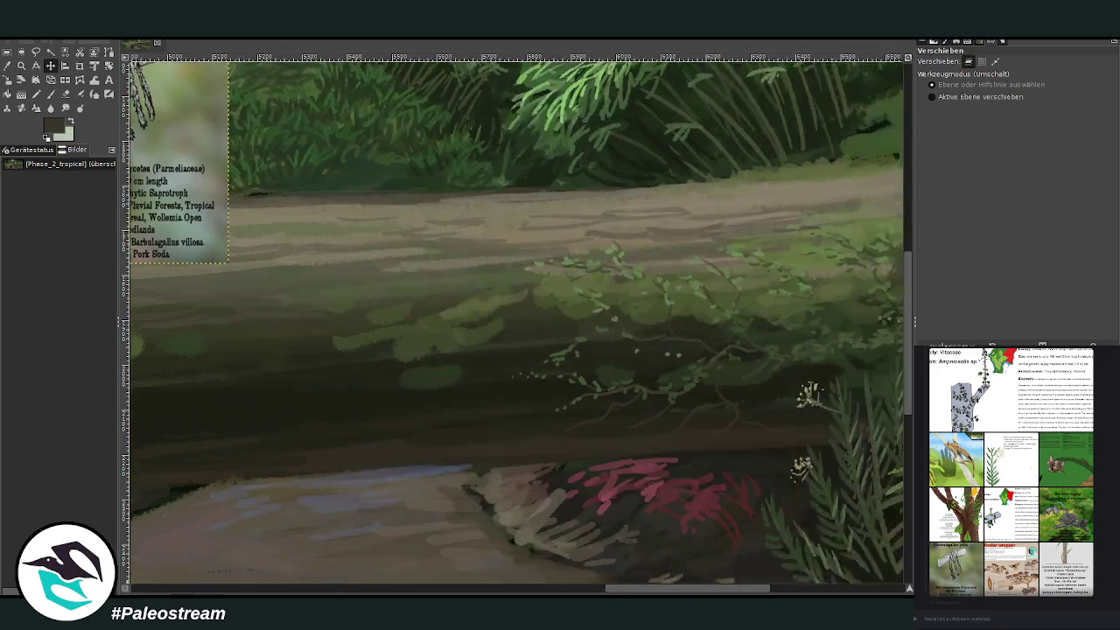
drag(607, 591, 770, 592)
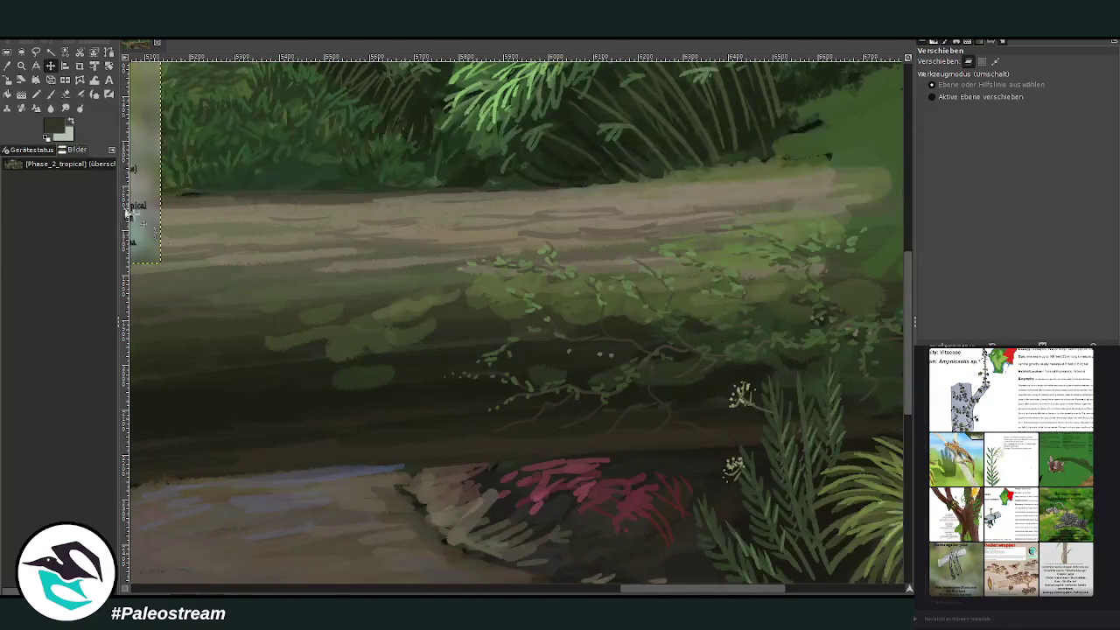
drag(150, 208, 708, 194)
Step: Position the card beside the upper fallen log and drop its selection
scroll(774, 401, up, 4)
scroll(774, 402, down, 2)
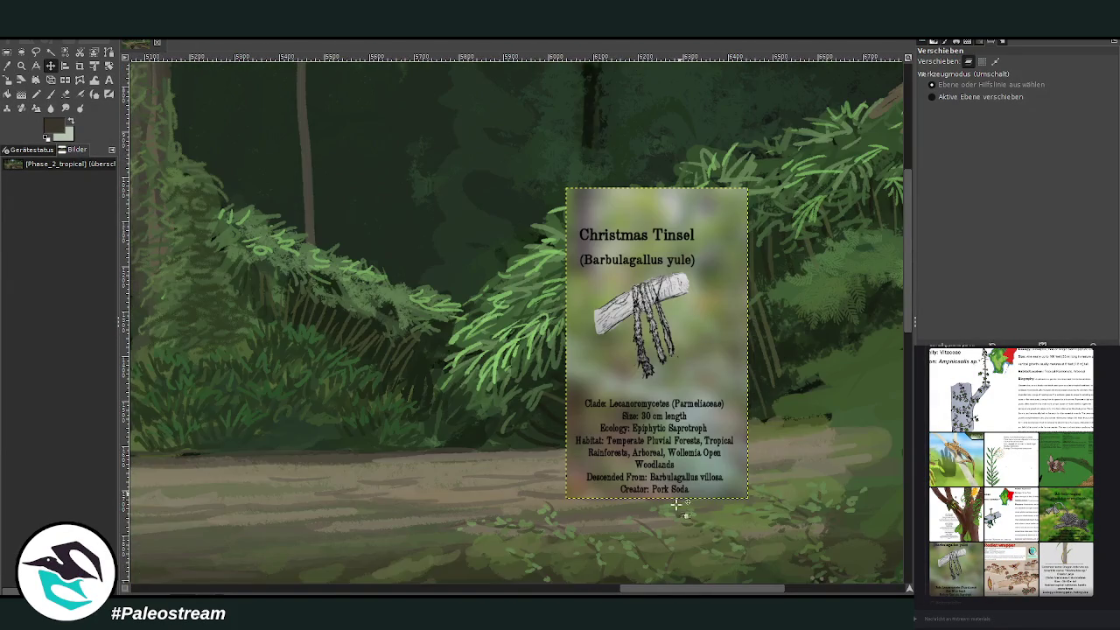
drag(730, 591, 814, 593)
drag(354, 396, 781, 341)
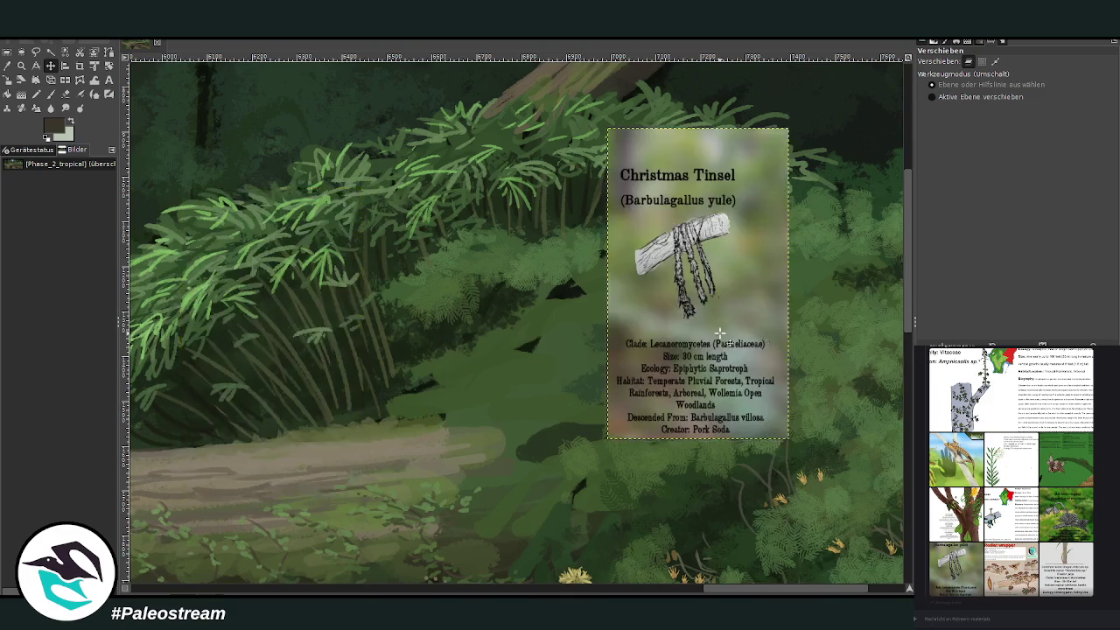
scroll(719, 362, up, 5)
mouse_move(720, 362)
mouse_down()
mouse_move(645, 405)
mouse_move(364, 154)
mouse_up()
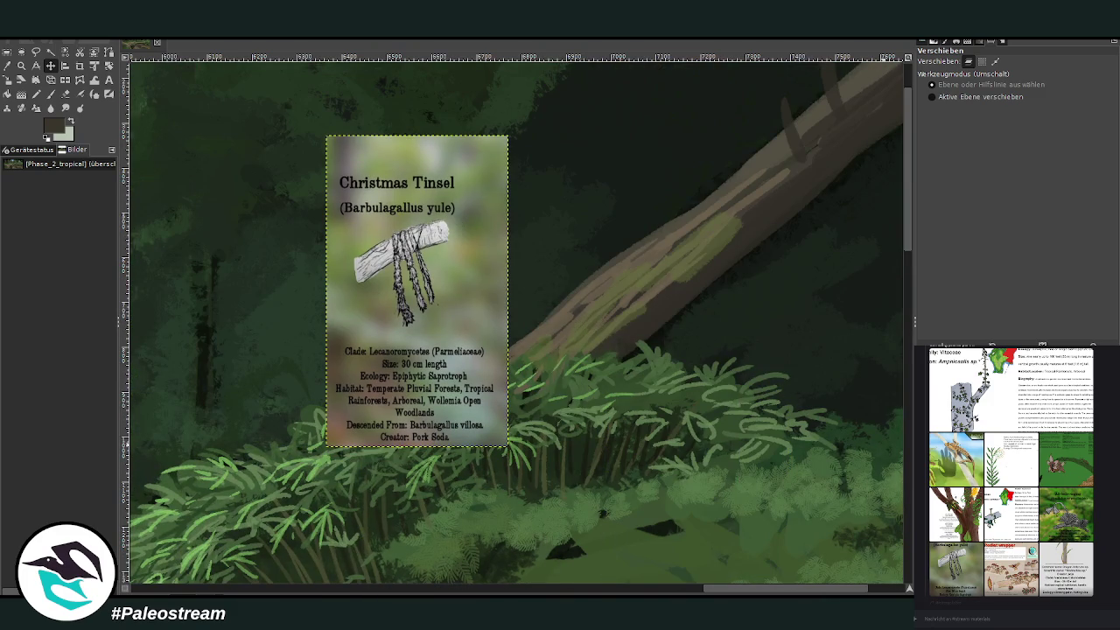
key(ctrl+h)
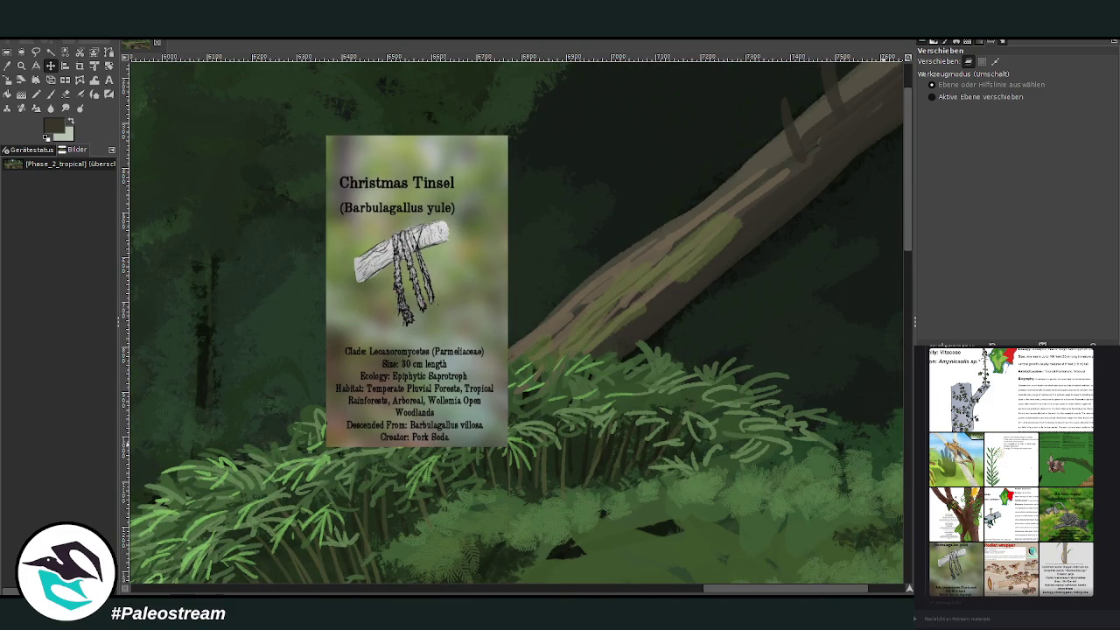
click(50, 94)
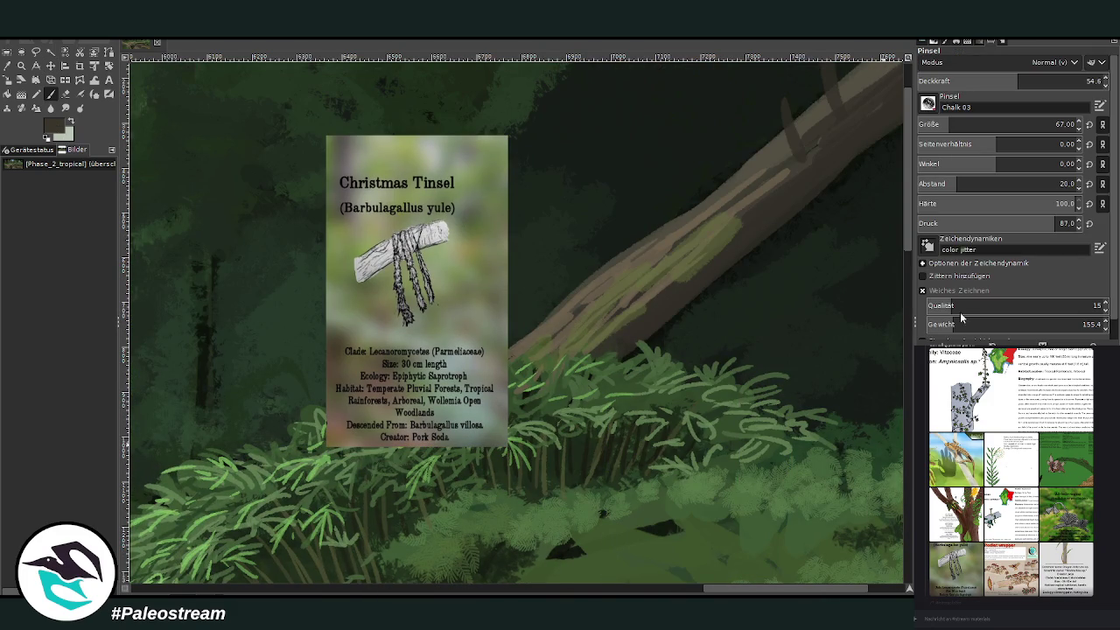
Step: Dab lichen tufts and paint hanging strands along the log's lower edge
key(z)
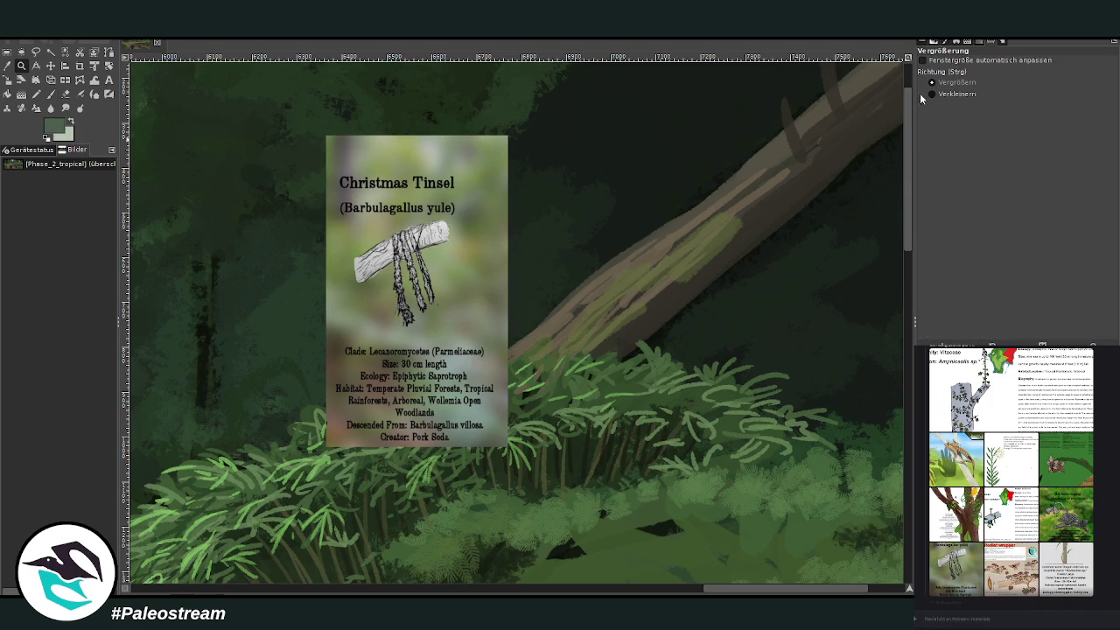
key(p)
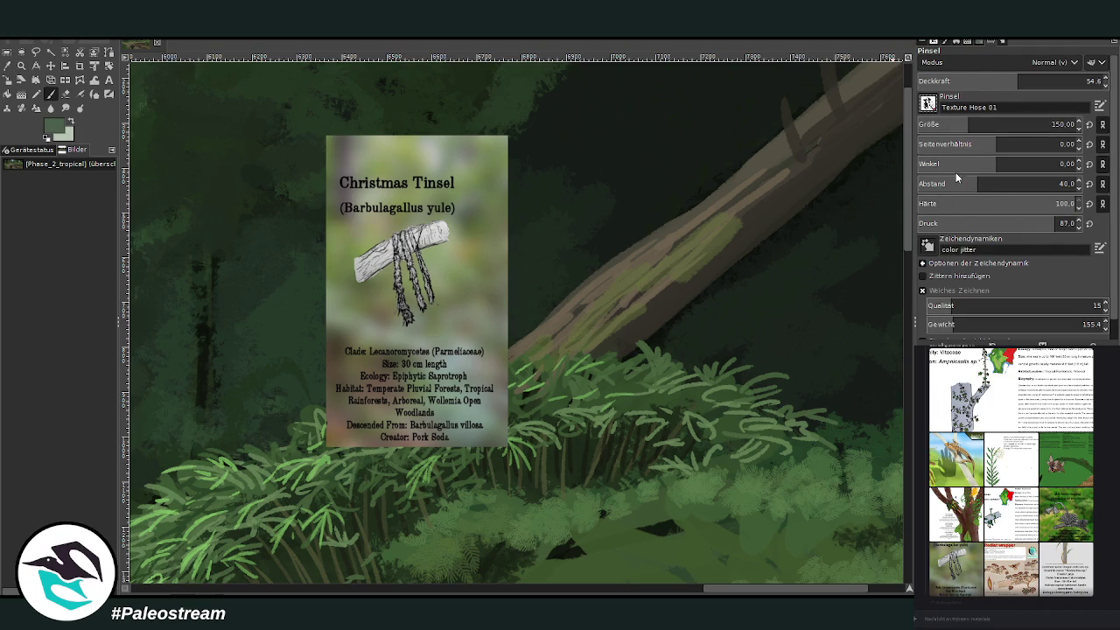
click(666, 291)
click(708, 282)
key(bracketleft)
key(bracketleft)
key(bracketleft)
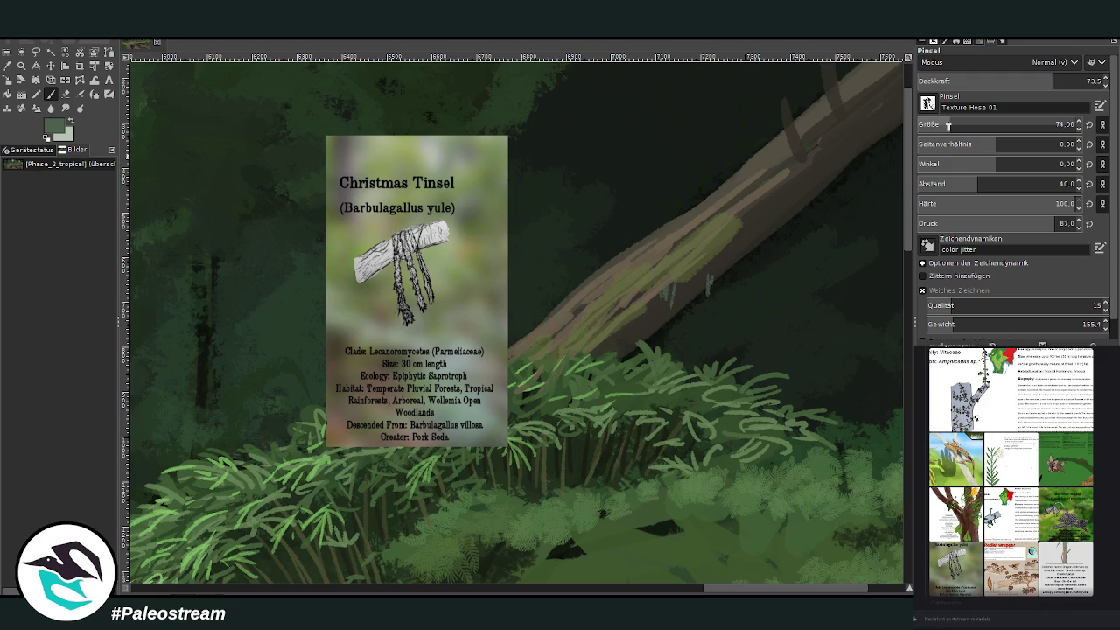
mouse_move(707, 306)
mouse_down()
mouse_move(687, 293)
mouse_move(667, 326)
mouse_move(713, 273)
mouse_move(635, 348)
mouse_up()
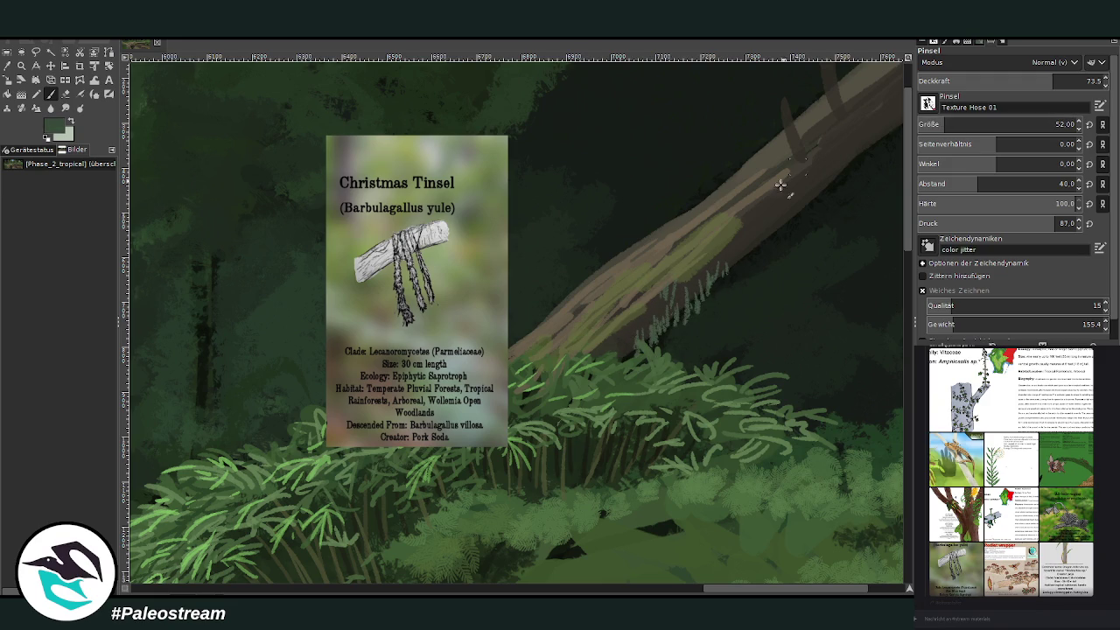
drag(738, 249, 708, 288)
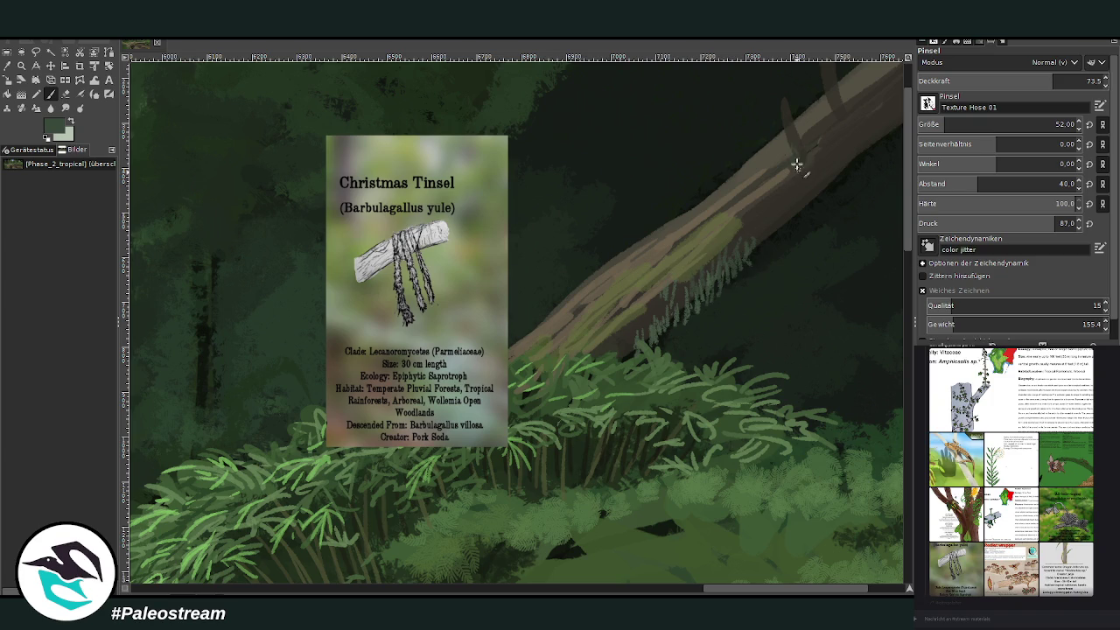
Step: Add more Christmas Tinsel lichen strands higher up and along the upper log
drag(791, 140, 790, 108)
scroll(828, 131, up, 3)
mouse_move(825, 167)
mouse_down()
mouse_move(832, 125)
mouse_move(835, 202)
mouse_move(812, 233)
mouse_up()
drag(818, 588, 855, 588)
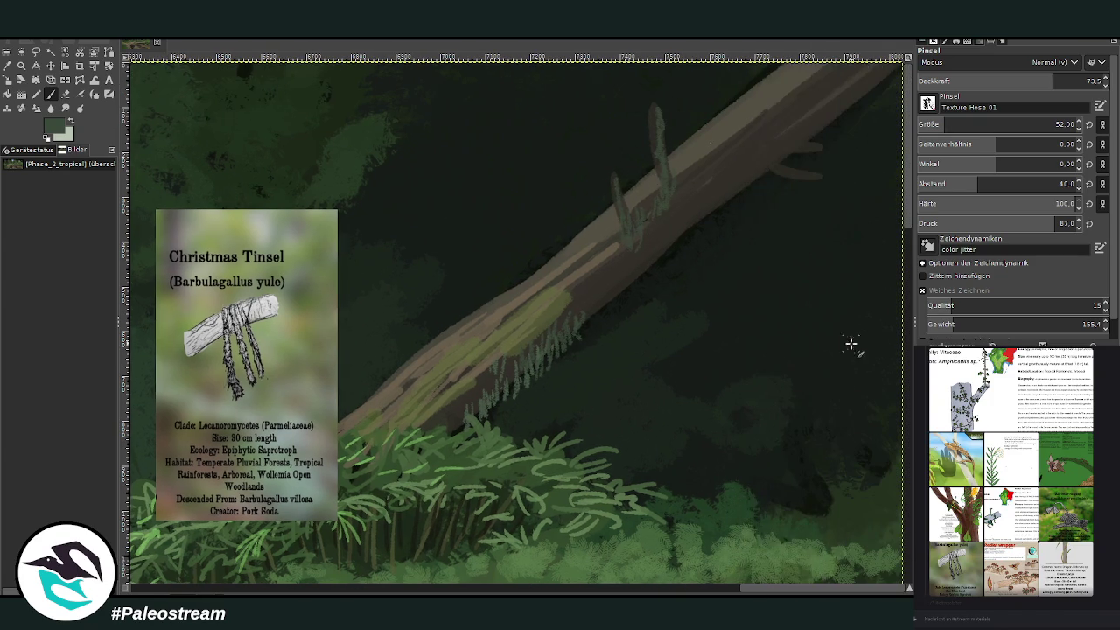
mouse_move(780, 154)
mouse_down()
mouse_move(800, 145)
mouse_move(784, 177)
mouse_move(769, 148)
mouse_move(758, 175)
mouse_move(762, 115)
mouse_move(792, 106)
mouse_move(625, 257)
mouse_move(590, 318)
mouse_move(607, 289)
mouse_move(643, 275)
mouse_move(617, 257)
mouse_move(690, 180)
mouse_up()
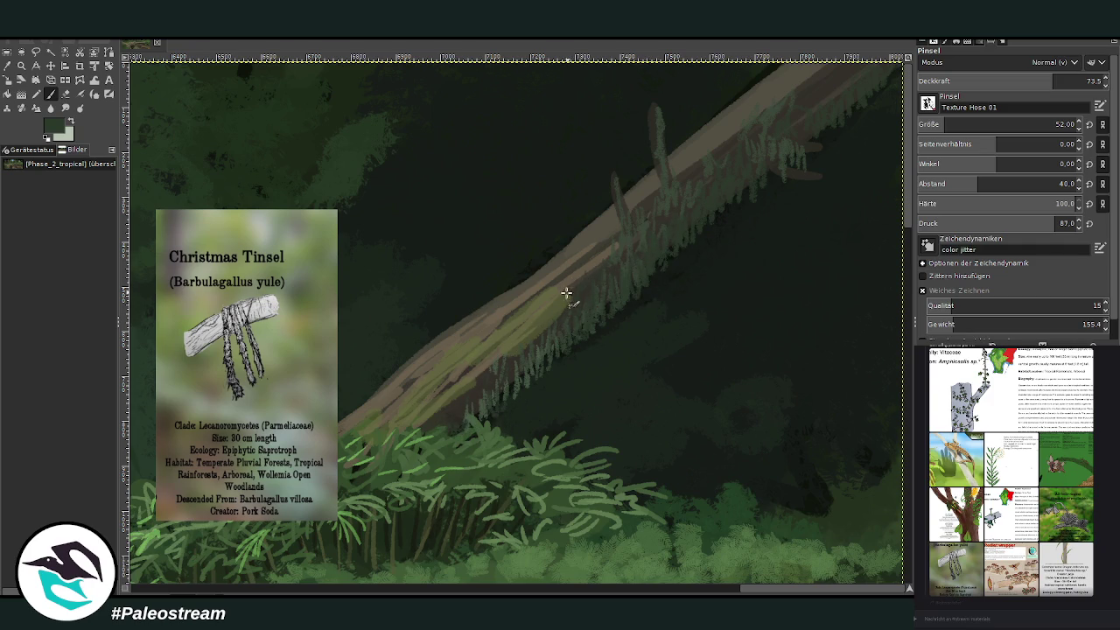
Step: Paint paler lichen strands in a lighter green at about half opacity
ctrl+click(893, 306)
click(1010, 81)
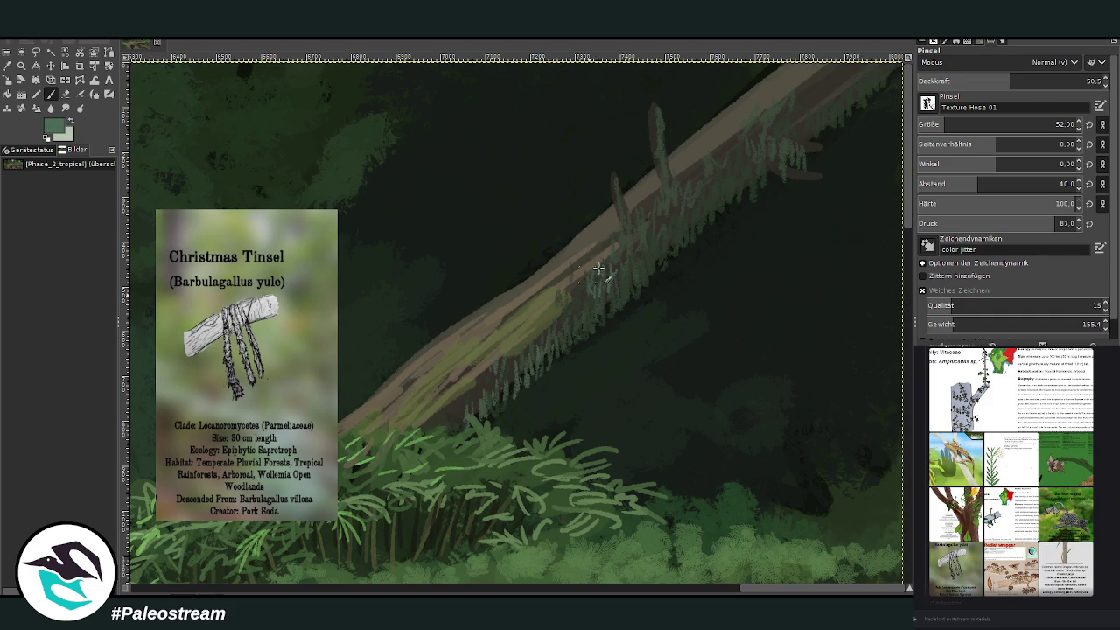
drag(634, 224, 575, 294)
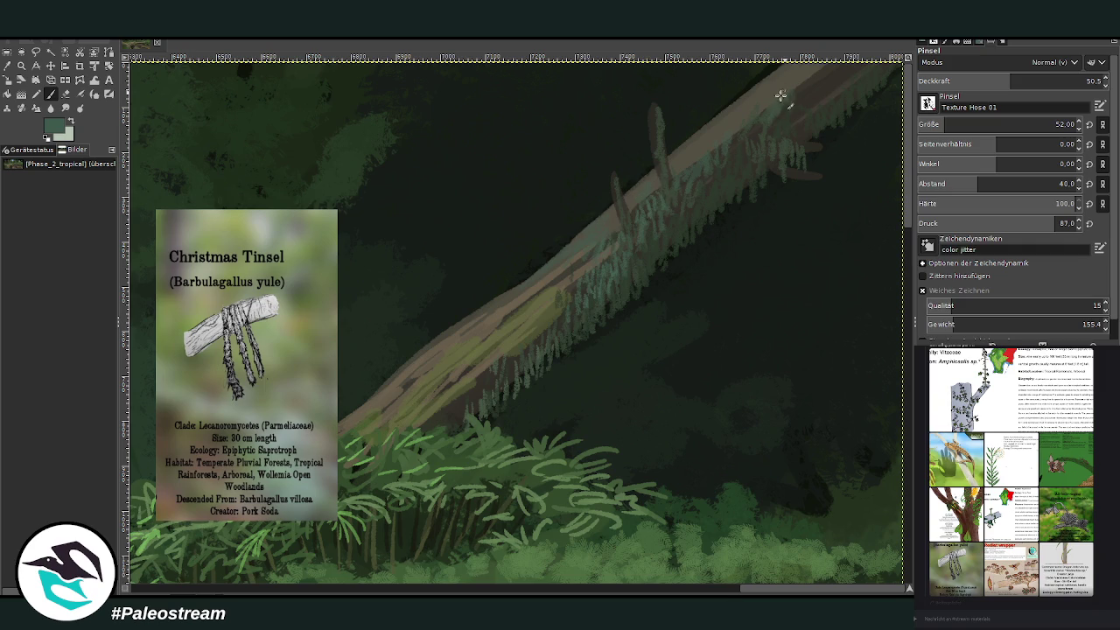
ctrl+click(890, 210)
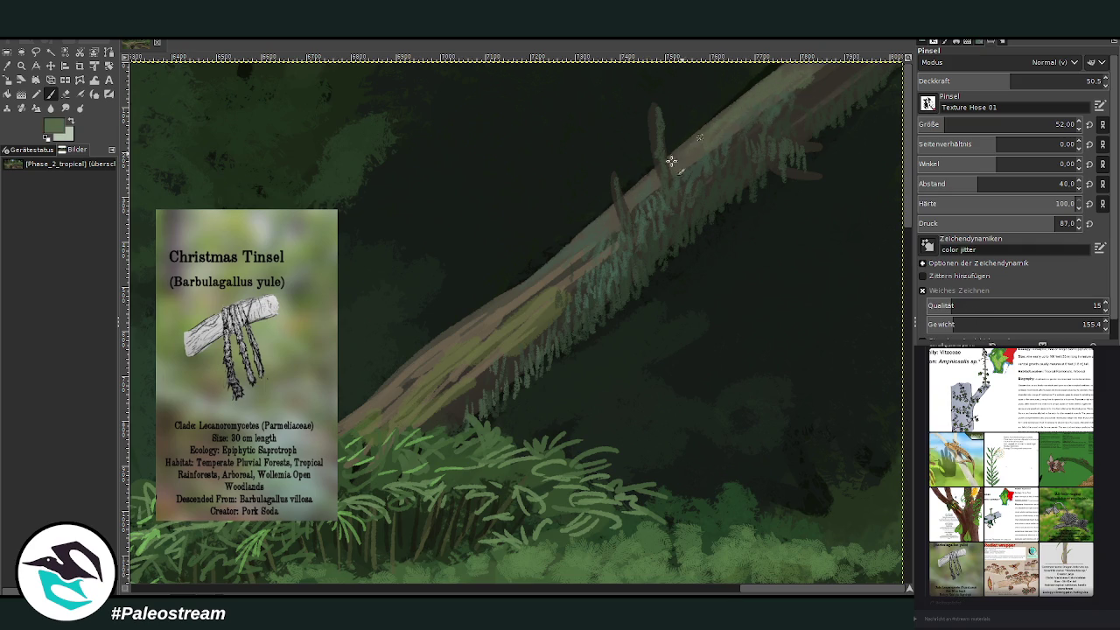
scroll(368, 380, down, 2)
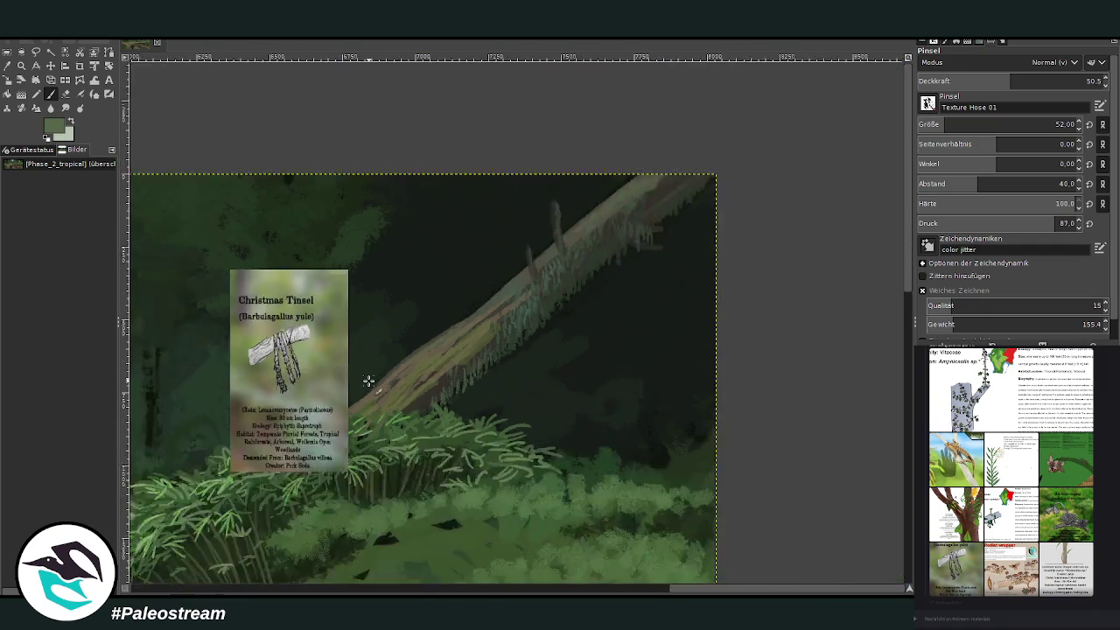
Step: Zoom out and enlarge the whole rainforest painting to fill the window
scroll(368, 381, down, 2)
scroll(368, 381, down, 1)
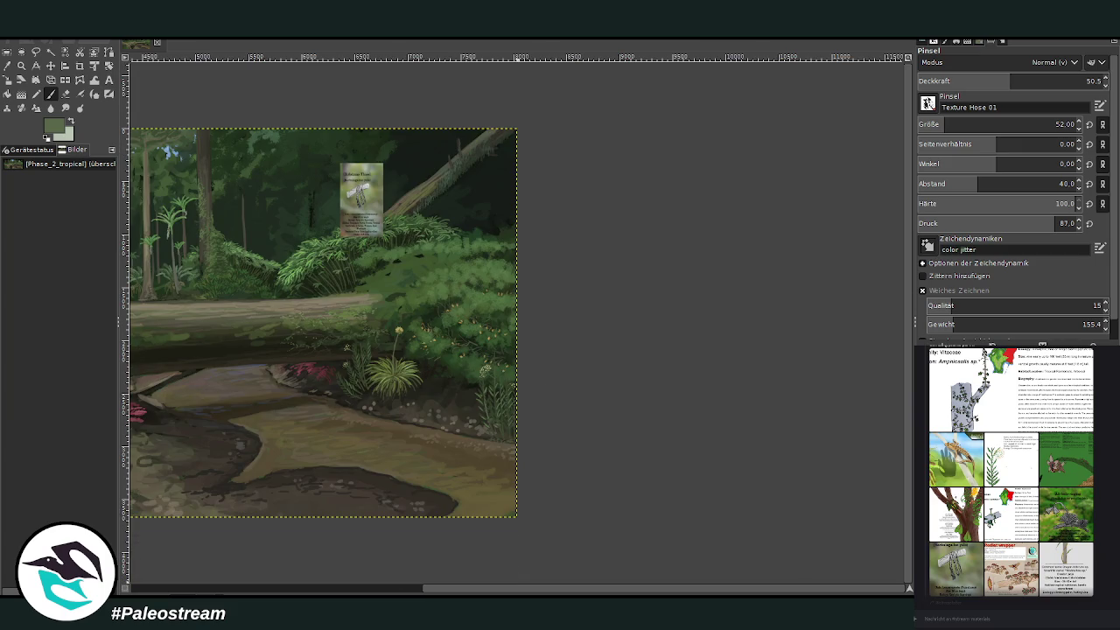
scroll(759, 365, left, 5)
scroll(759, 366, left, 1)
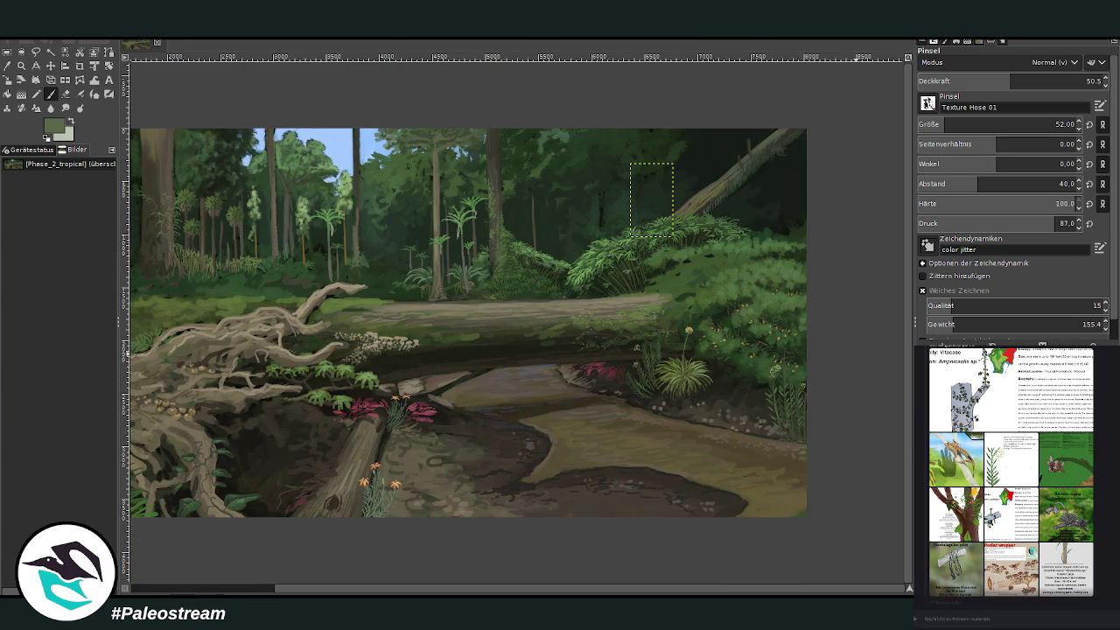
scroll(518, 323, down, 1)
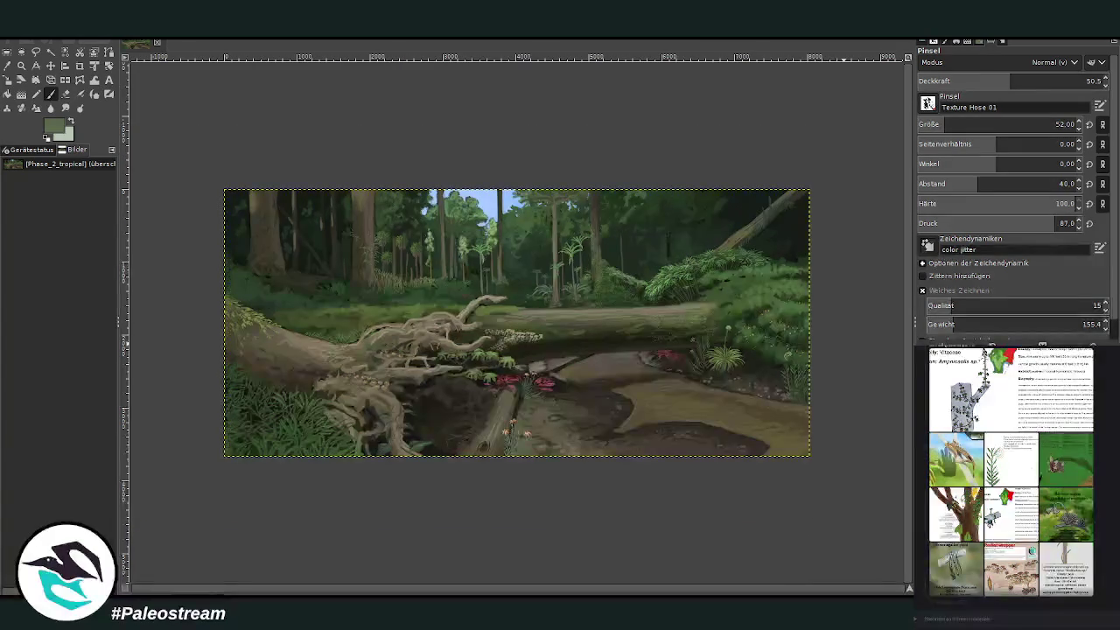
click(21, 65)
drag(223, 156, 774, 501)
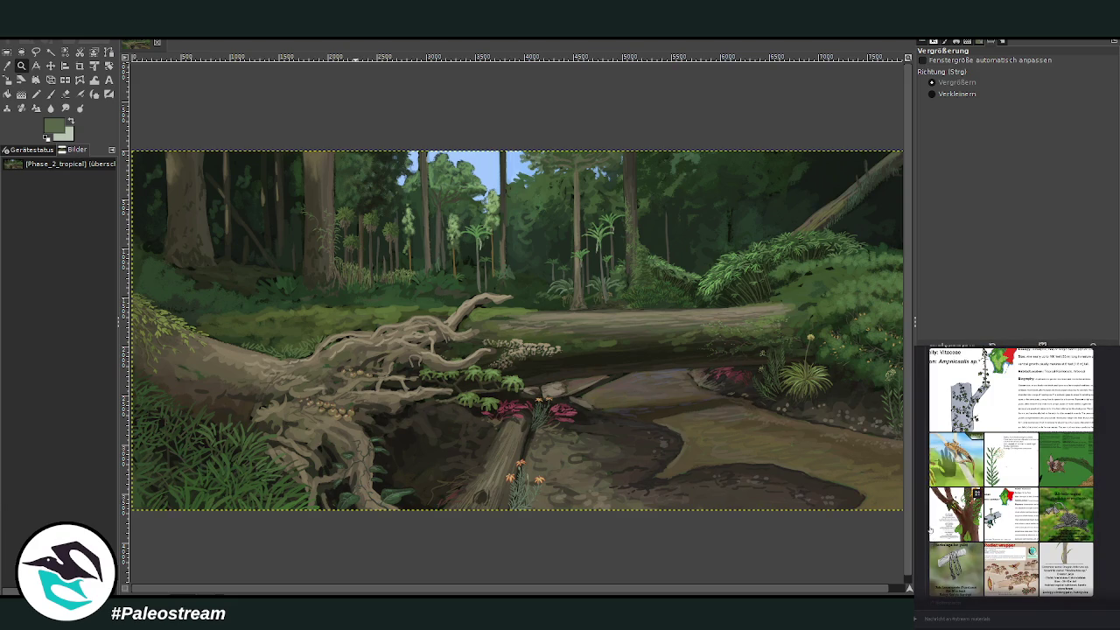
Step: View the Fungi Of Lemuria (Part II) reference card enlarged, then close it
scroll(954, 506, up, 3)
scroll(953, 464, up, 3)
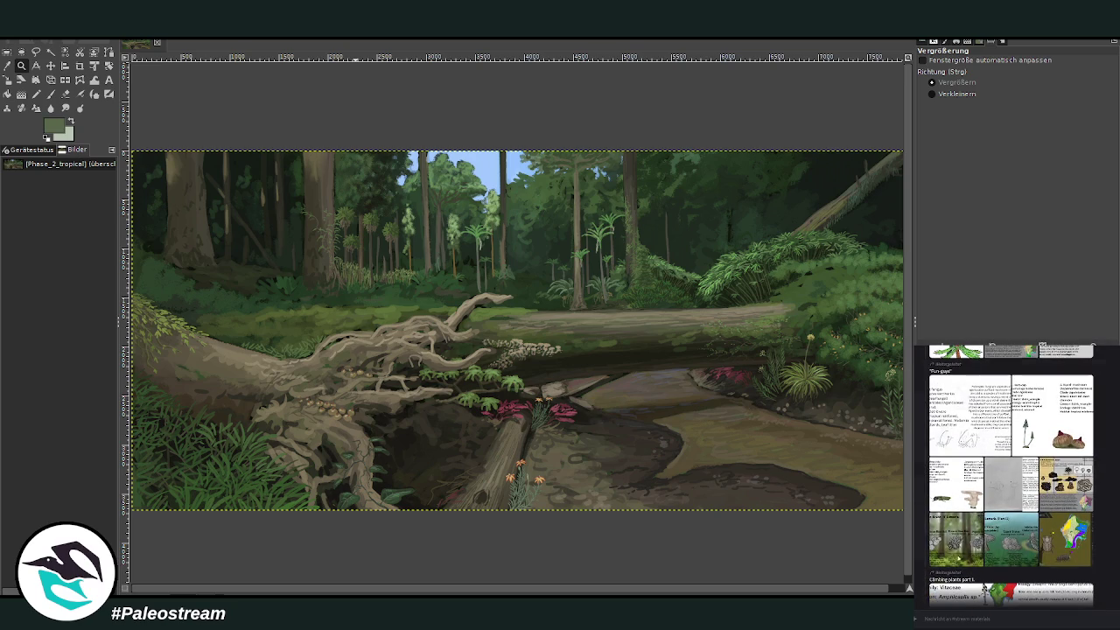
click(1000, 547)
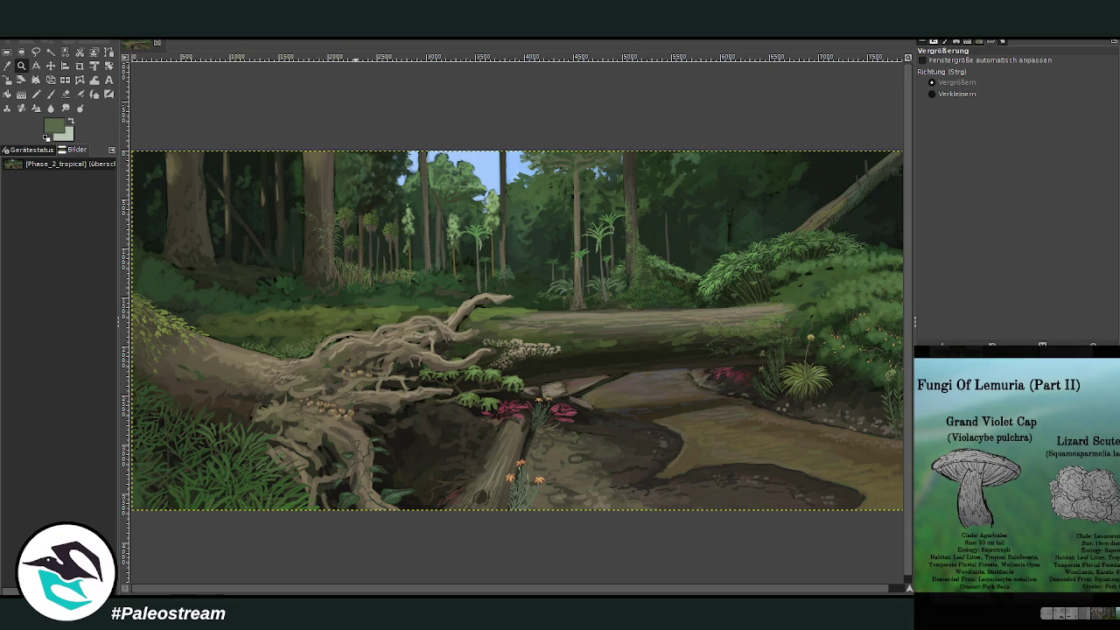
key(Escape)
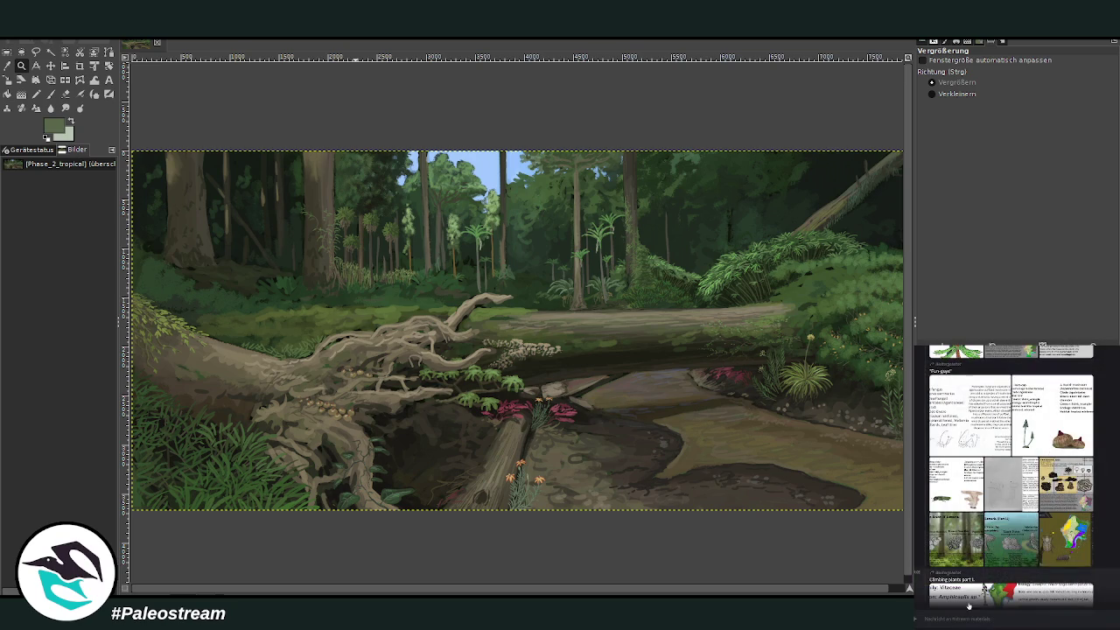
Step: Paste the Fungi Of Lemuria (Part II) card over the left roots and zoom in on it
key(p)
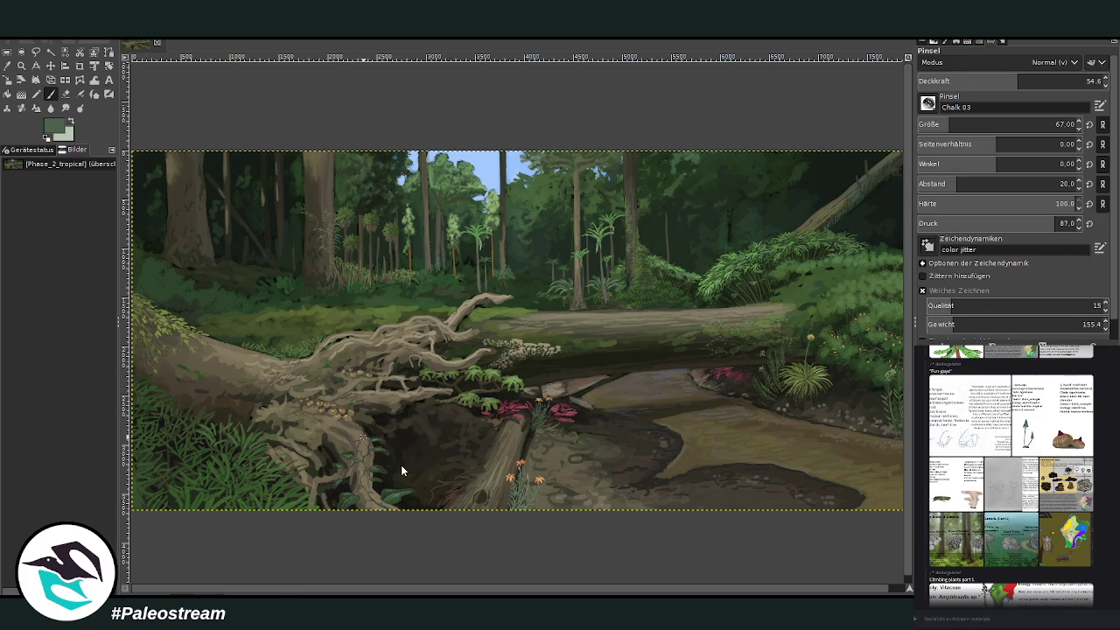
key(ctrl+v)
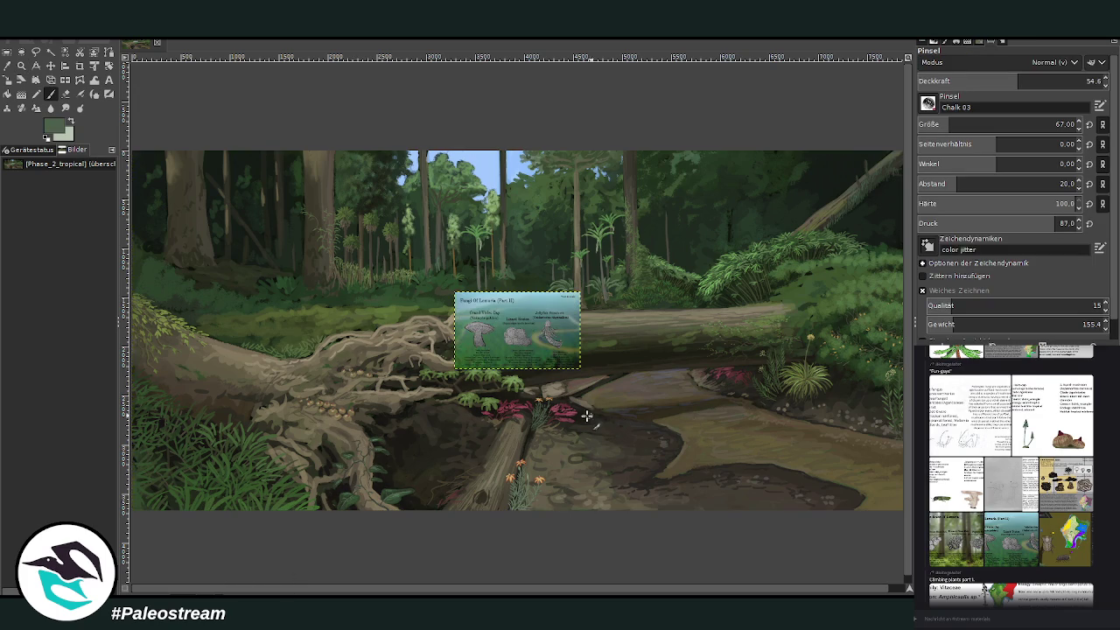
click(50, 65)
mouse_move(516, 342)
mouse_down()
mouse_move(433, 354)
mouse_move(370, 415)
mouse_up()
click(21, 68)
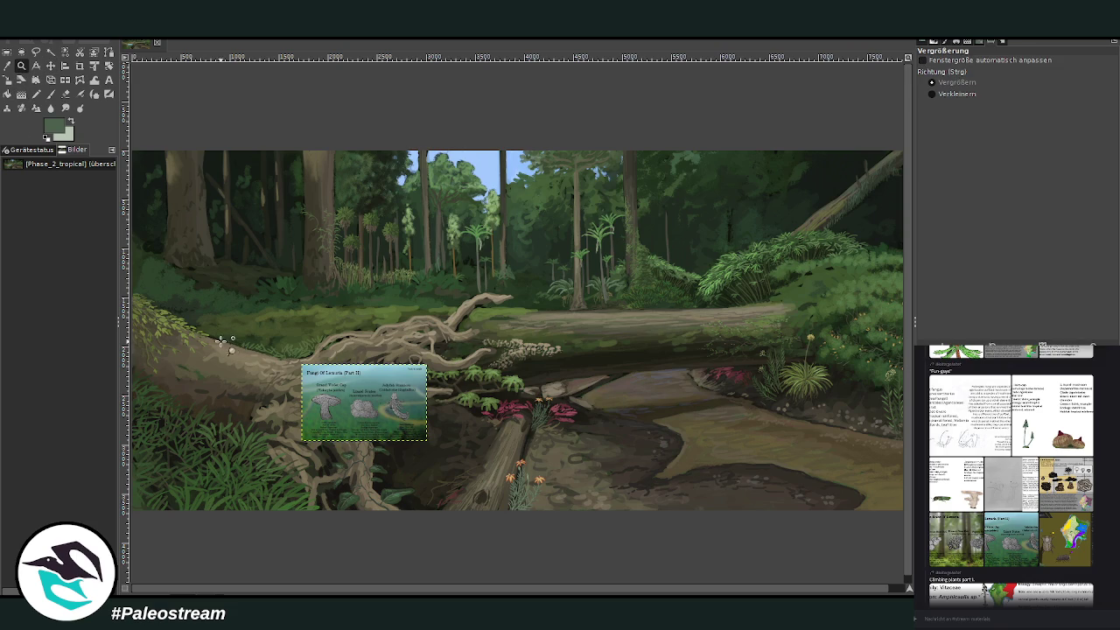
drag(226, 342, 412, 463)
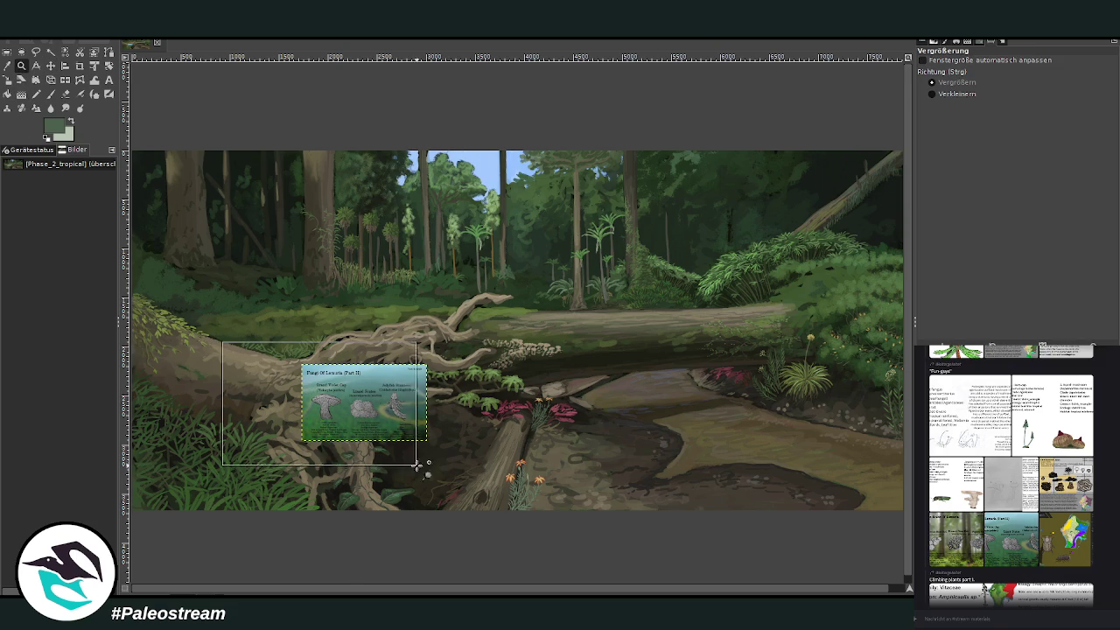
drag(313, 593, 237, 579)
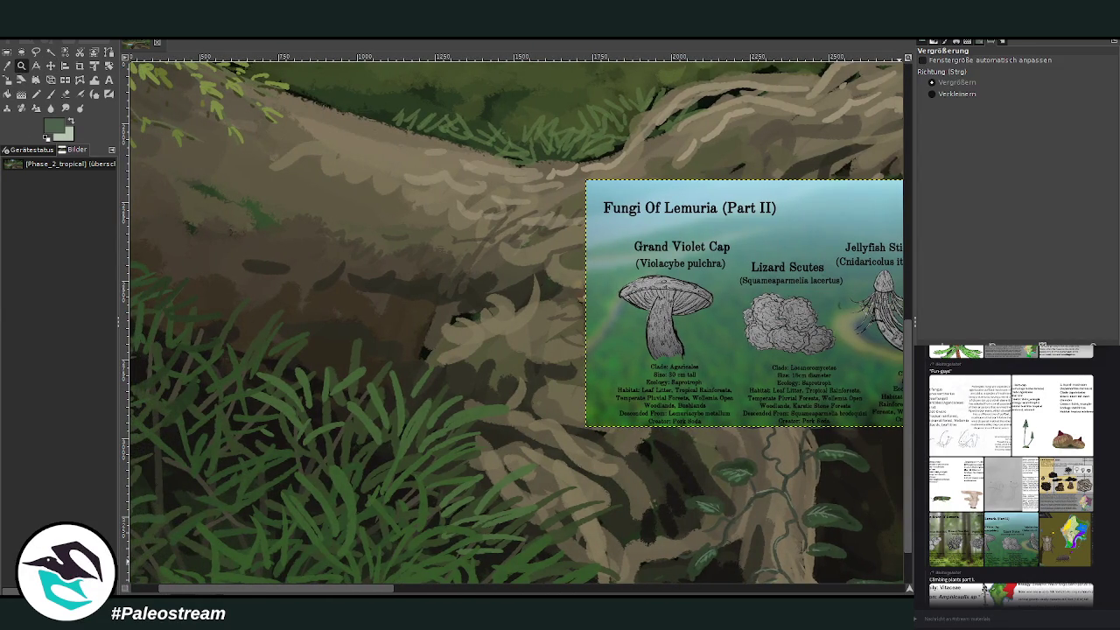
click(50, 94)
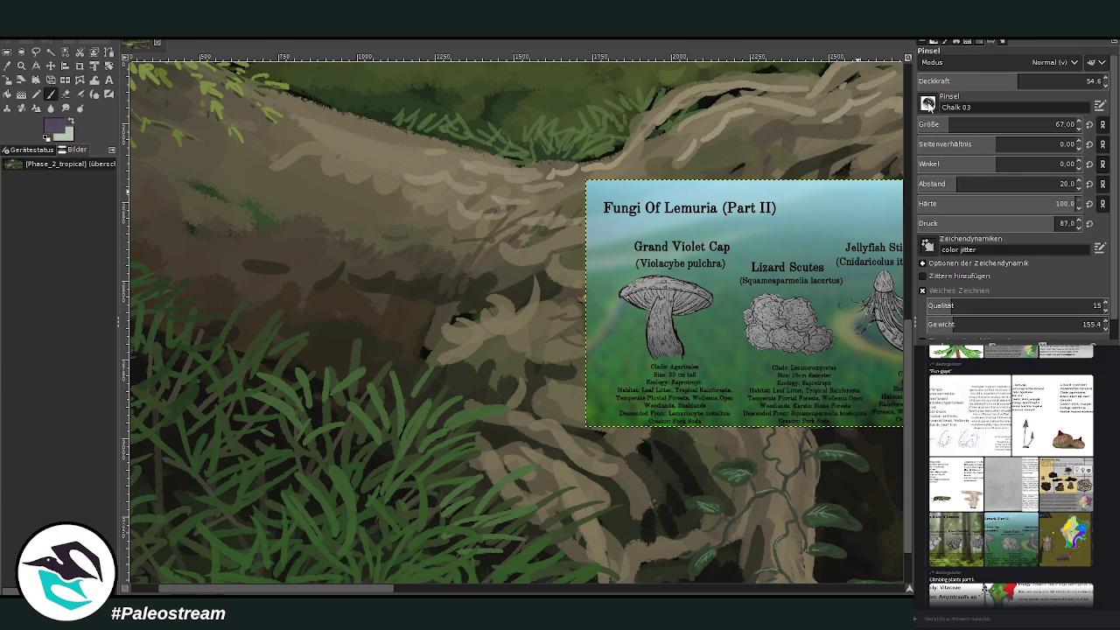
Step: At about 83 opacity and size 54, paint pale grey mushroom stems on the log
drag(971, 85, 1012, 85)
drag(1012, 128, 935, 107)
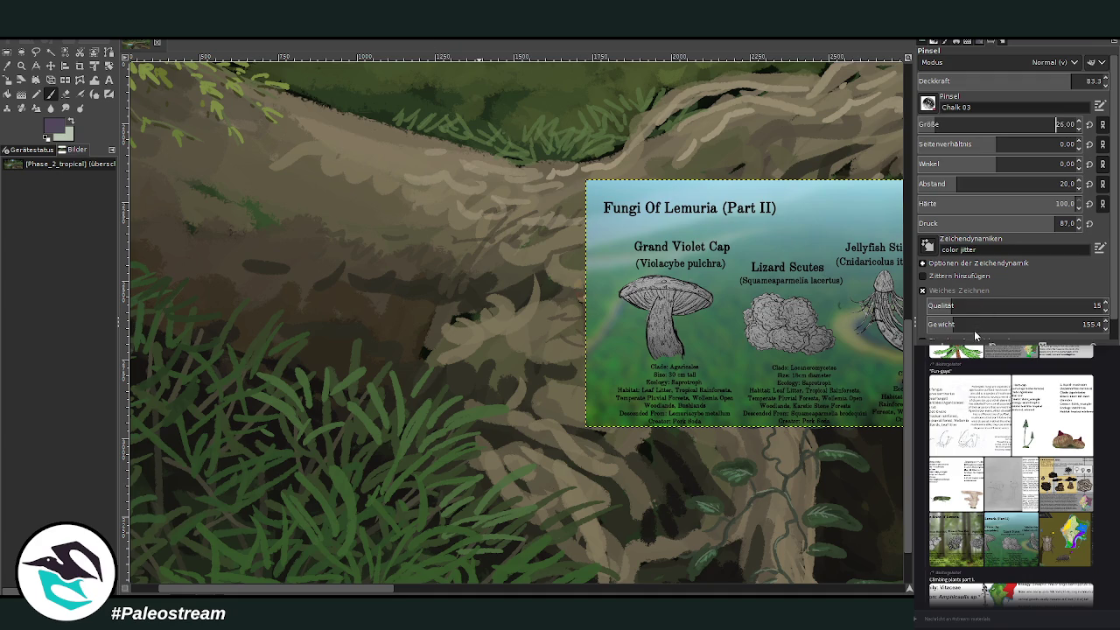
ctrl+click(901, 295)
ctrl+click(879, 299)
key(bracketleft)
key(bracketleft)
key(bracketleft)
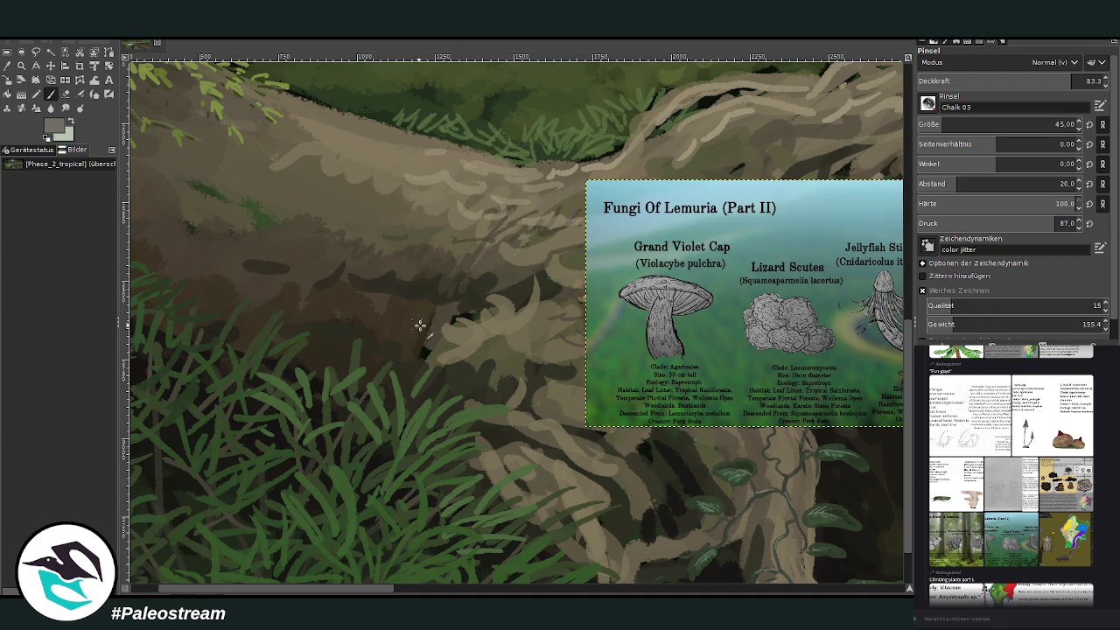
click(1056, 124)
text(54)
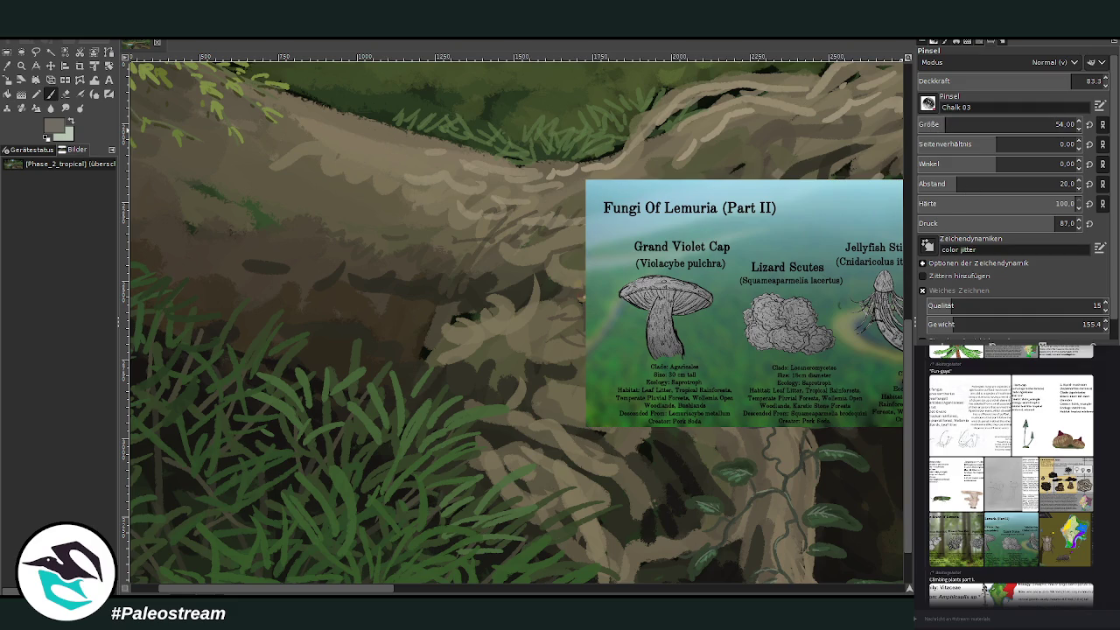
scroll(368, 592, left, 2)
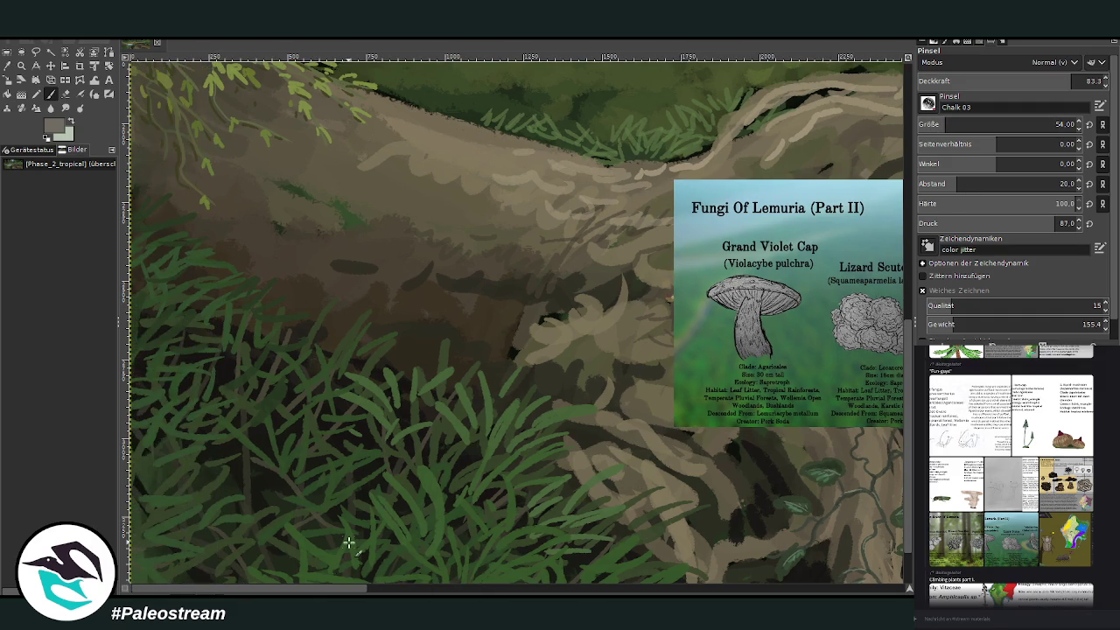
scroll(909, 472, up, 2)
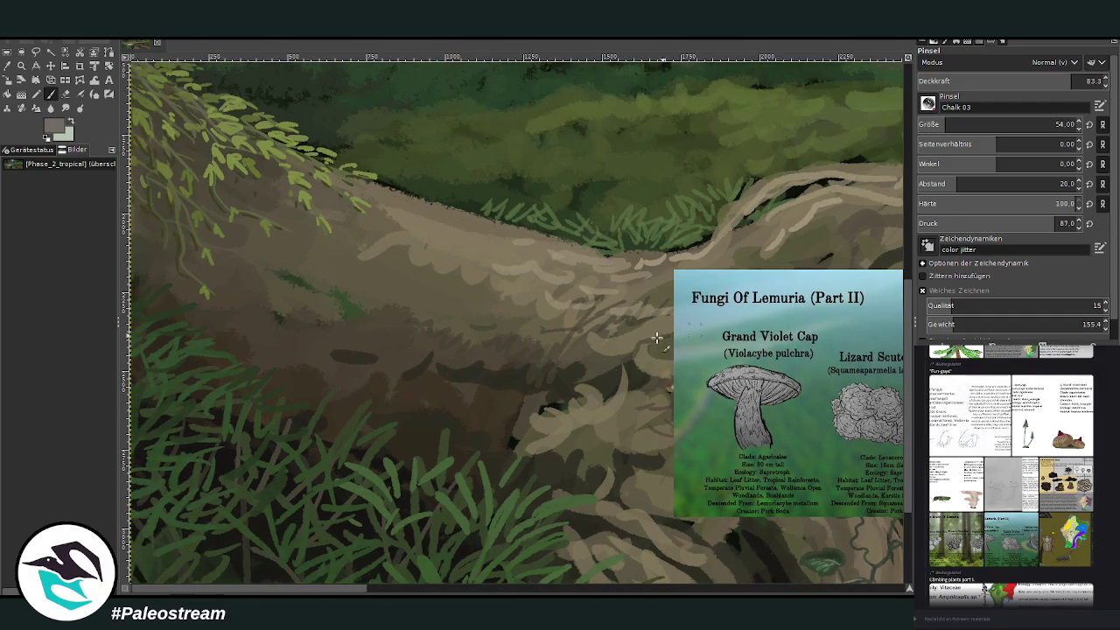
mouse_move(348, 168)
mouse_down()
mouse_move(343, 140)
mouse_move(385, 186)
mouse_up()
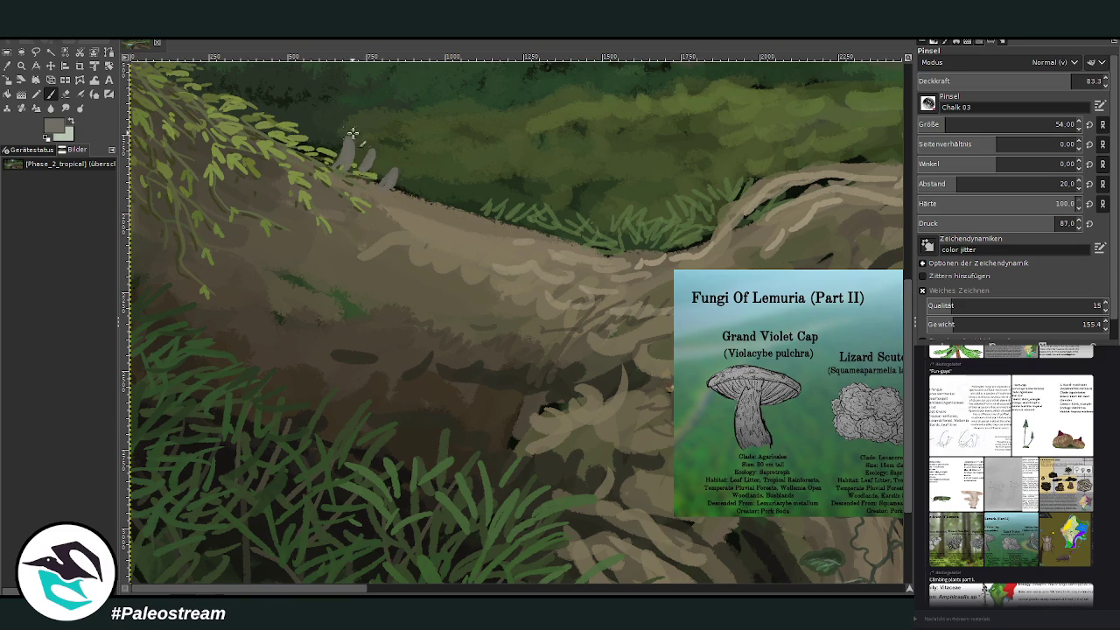
drag(267, 209, 262, 179)
mouse_move(237, 244)
mouse_down()
mouse_move(241, 224)
mouse_move(282, 200)
mouse_up()
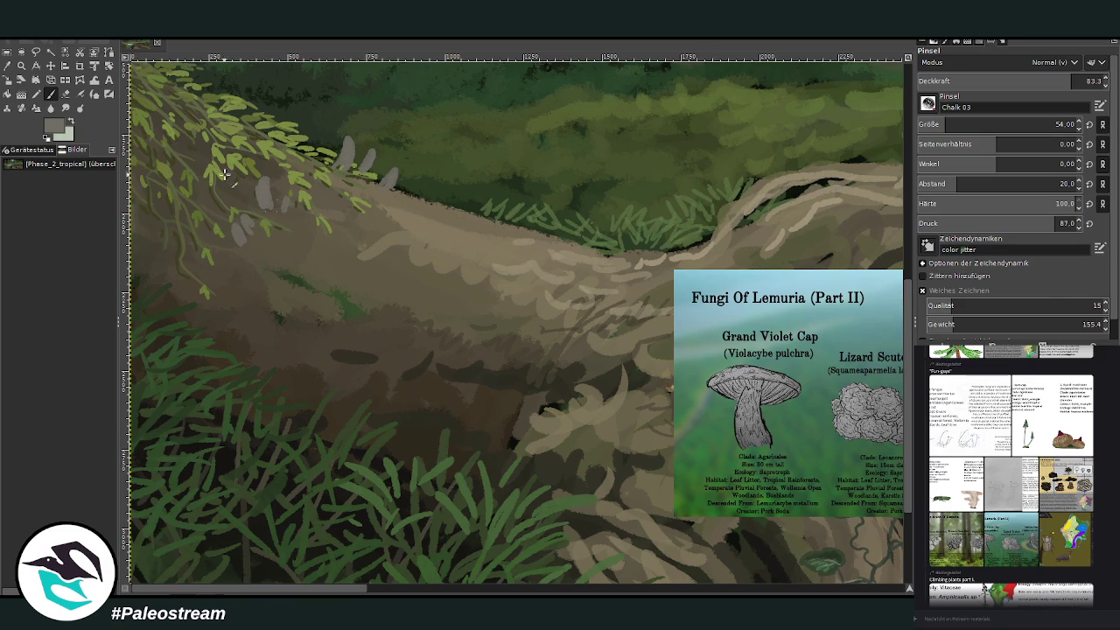
Step: Paint violet mushroom caps onto the stems in a slightly darkened purple
ctrl+click(891, 293)
ctrl+click(901, 295)
mouse_move(332, 135)
mouse_down()
mouse_move(361, 130)
mouse_move(404, 164)
mouse_up()
mouse_move(258, 176)
mouse_down()
mouse_move(295, 194)
mouse_move(231, 214)
mouse_move(231, 231)
mouse_up()
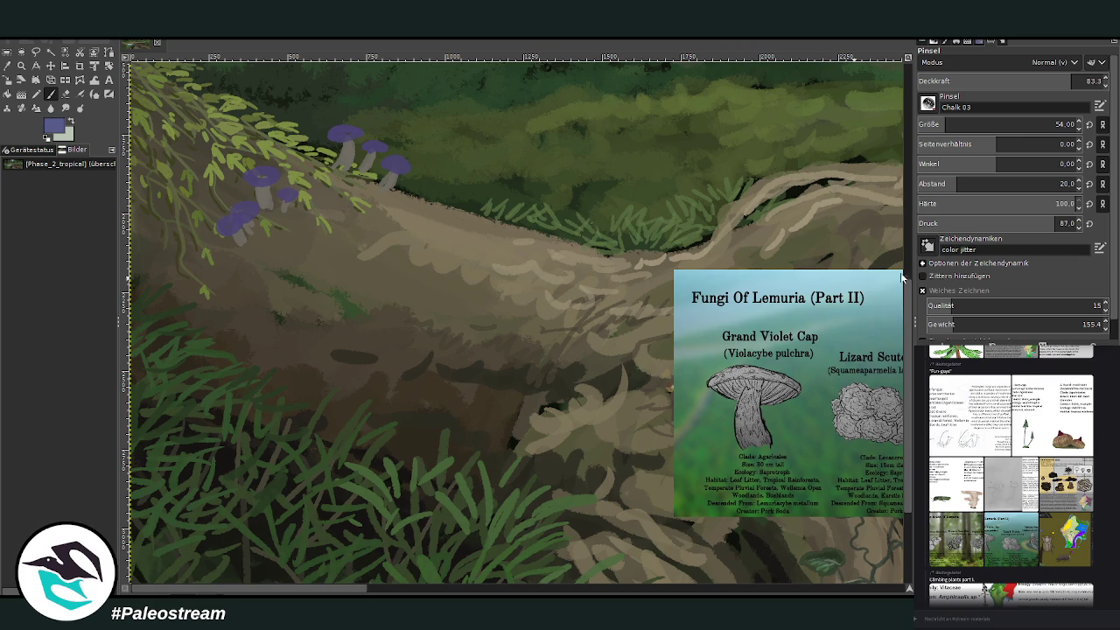
drag(1028, 81, 1012, 76)
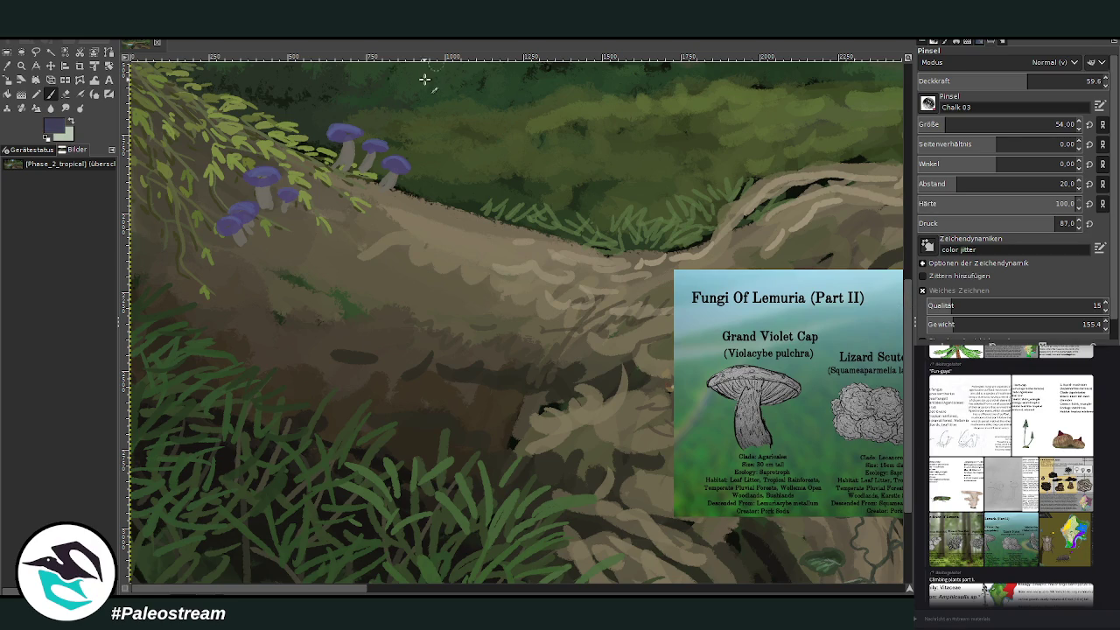
Step: Shade faintly around the mushroom stems at about 43 opacity, then sample dark brown from the log
click(1052, 80)
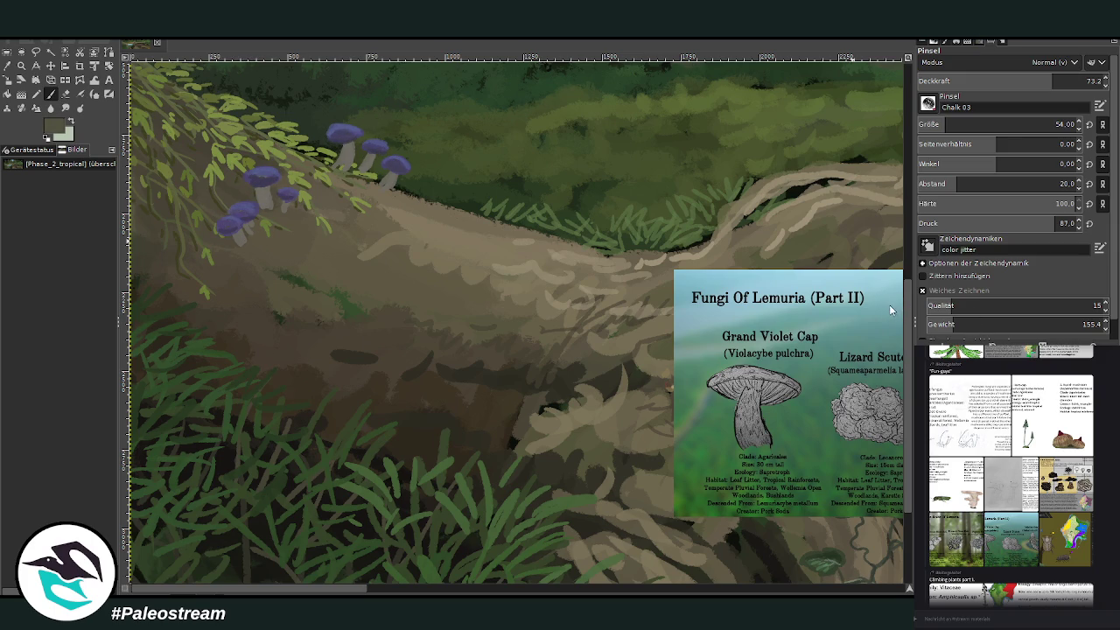
click(995, 80)
drag(383, 177, 346, 144)
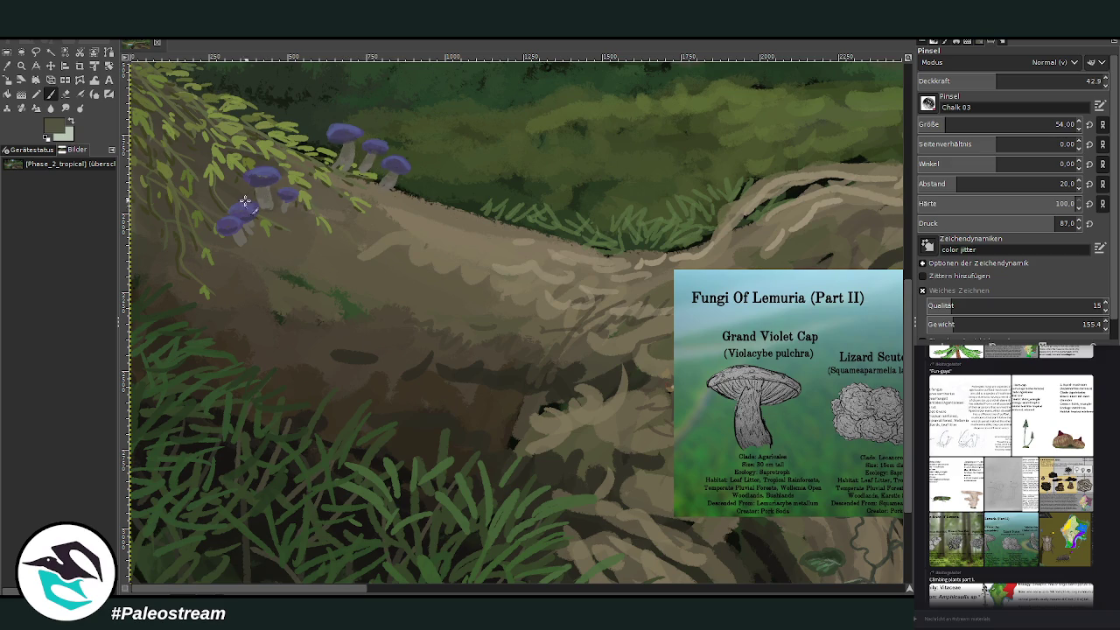
key(o)
click(382, 385)
key(p)
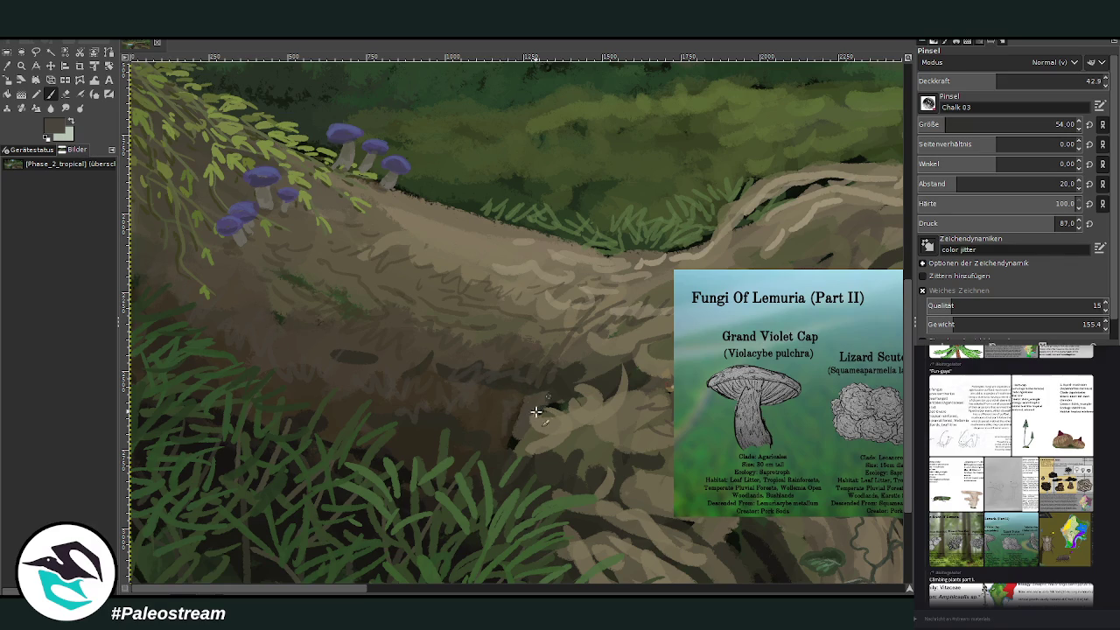
scroll(453, 411, down, 3)
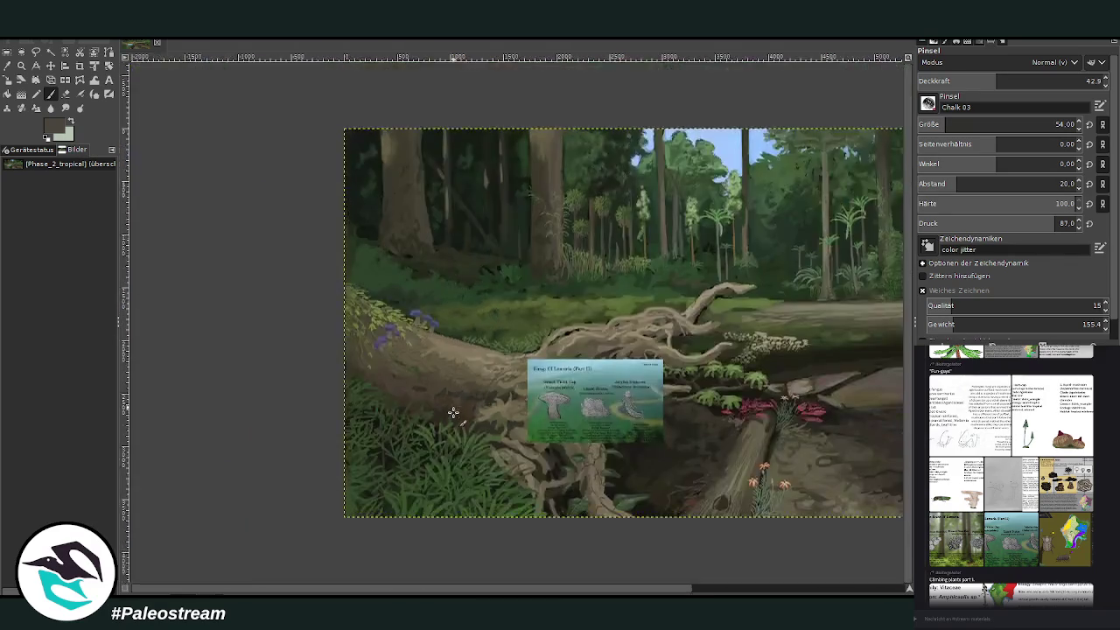
Step: Copy the Slime Molds Of Lemuria card from the chat preview and paste it above the Fungi card
scroll(453, 411, down, 2)
key(z)
drag(250, 198, 536, 452)
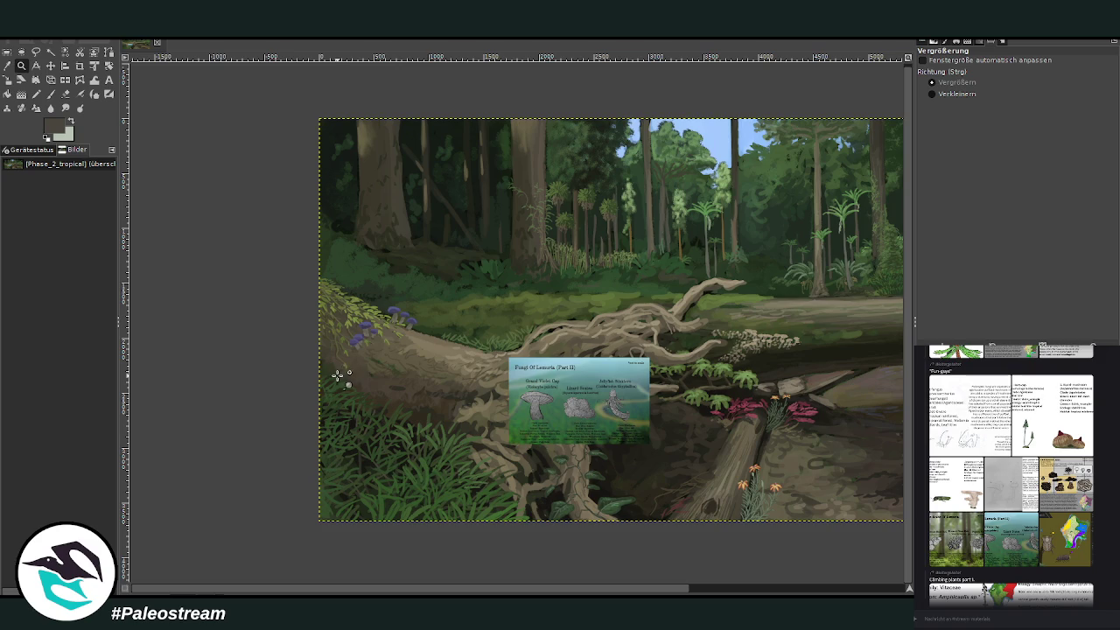
mouse_move(955, 539)
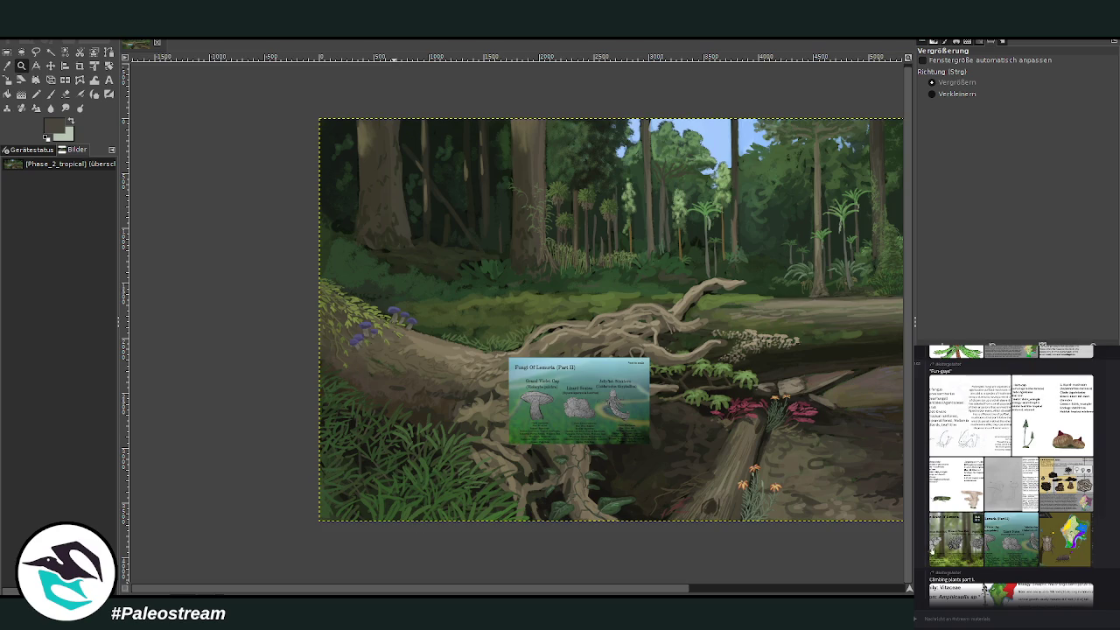
click(943, 552)
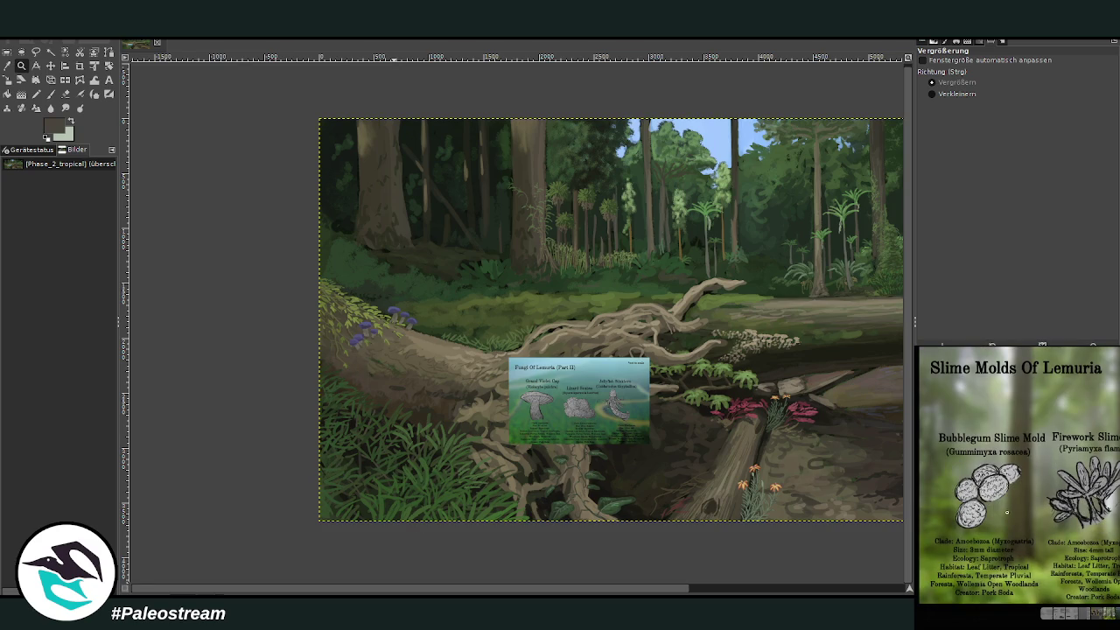
right_click(998, 496)
click(1006, 504)
key(Escape)
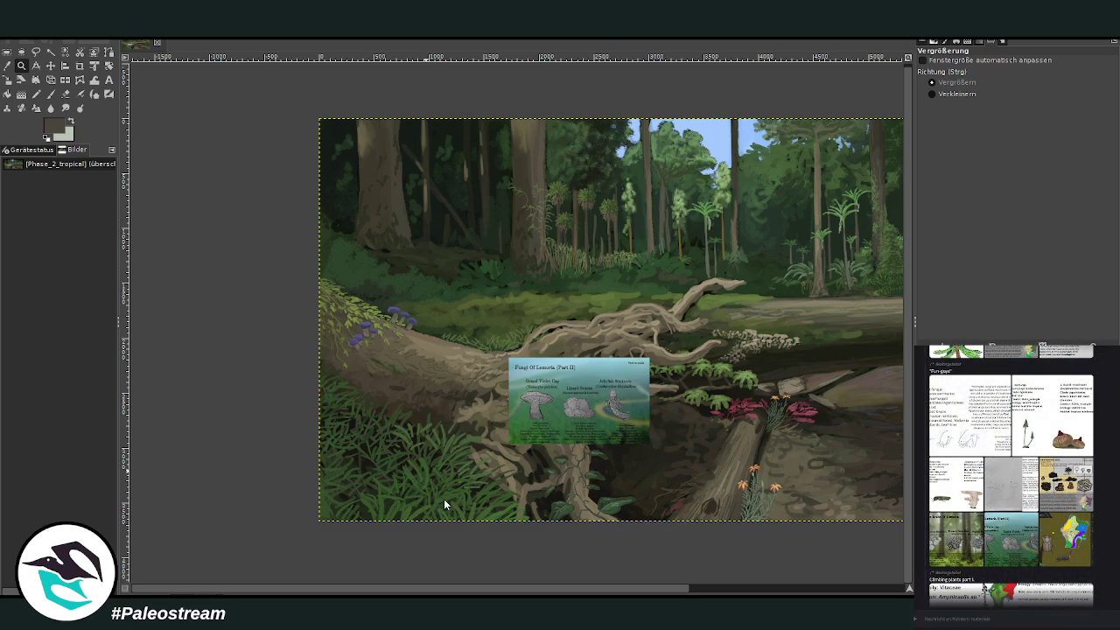
key(ctrl+v)
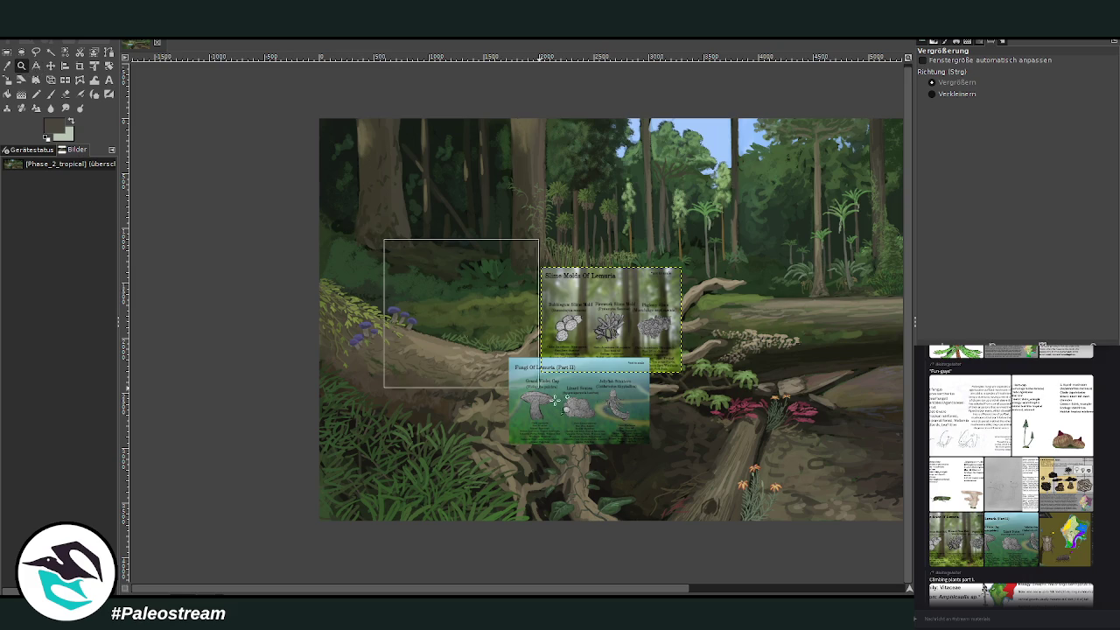
Step: Shift the Fungi Of Lemuria card up-left so it overlaps only the Slime Molds card's lower-left corner
drag(383, 238, 689, 460)
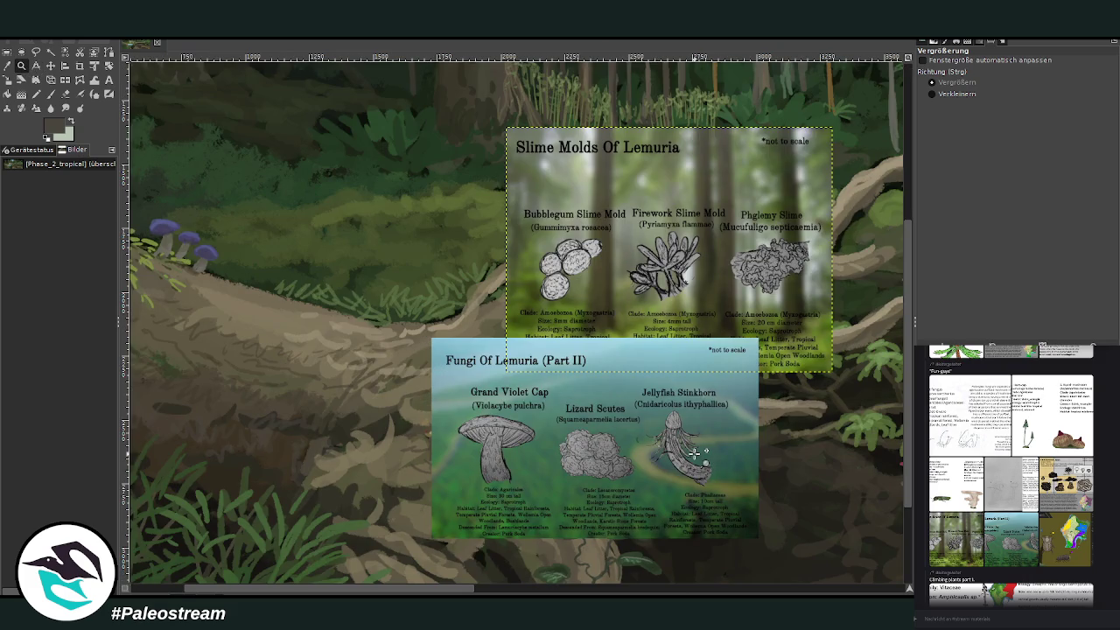
click(50, 65)
mouse_move(508, 417)
mouse_down()
mouse_move(412, 312)
mouse_move(403, 358)
mouse_up()
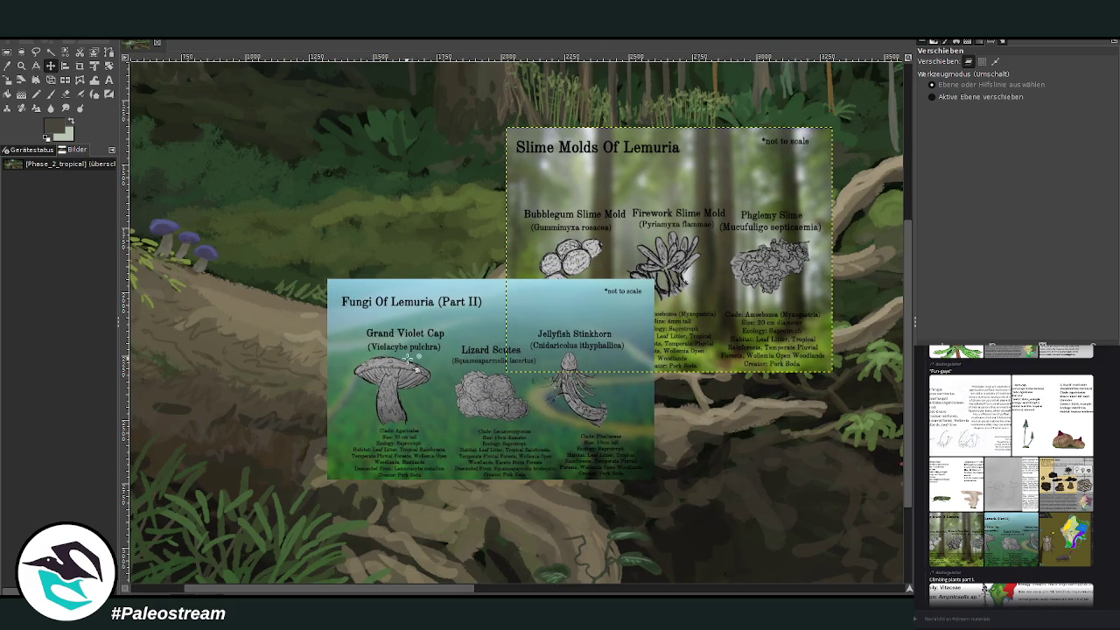
Step: Pan around the canvas and zoom in to frame the Fungi Of Lemuria card
scroll(406, 588, left, 5)
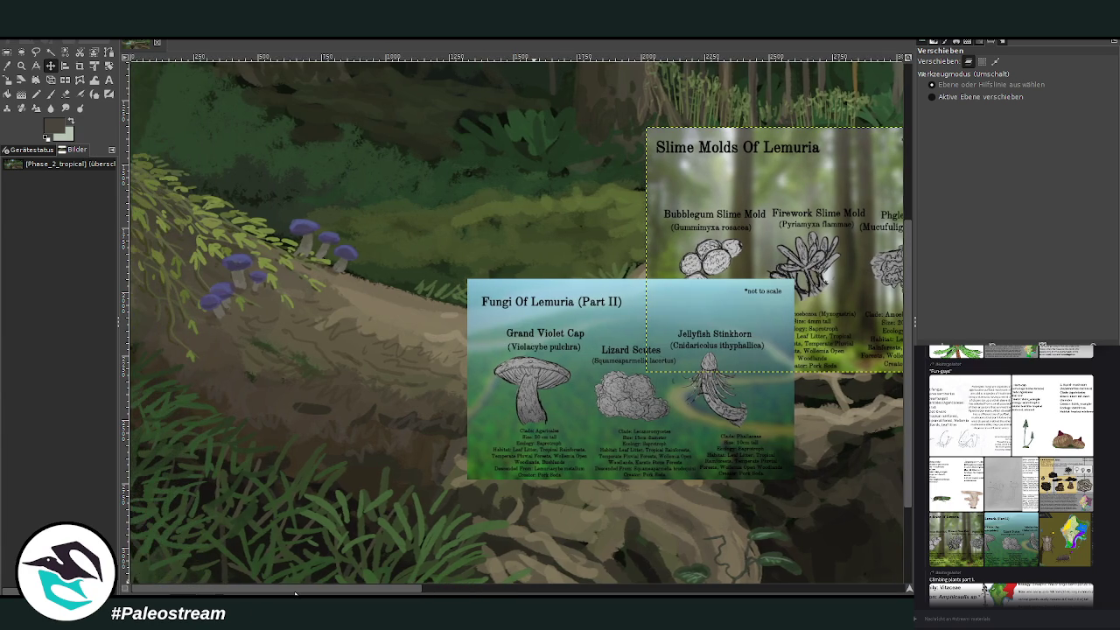
scroll(294, 593, right, 5)
scroll(437, 582, right, 7)
scroll(524, 577, right, 1)
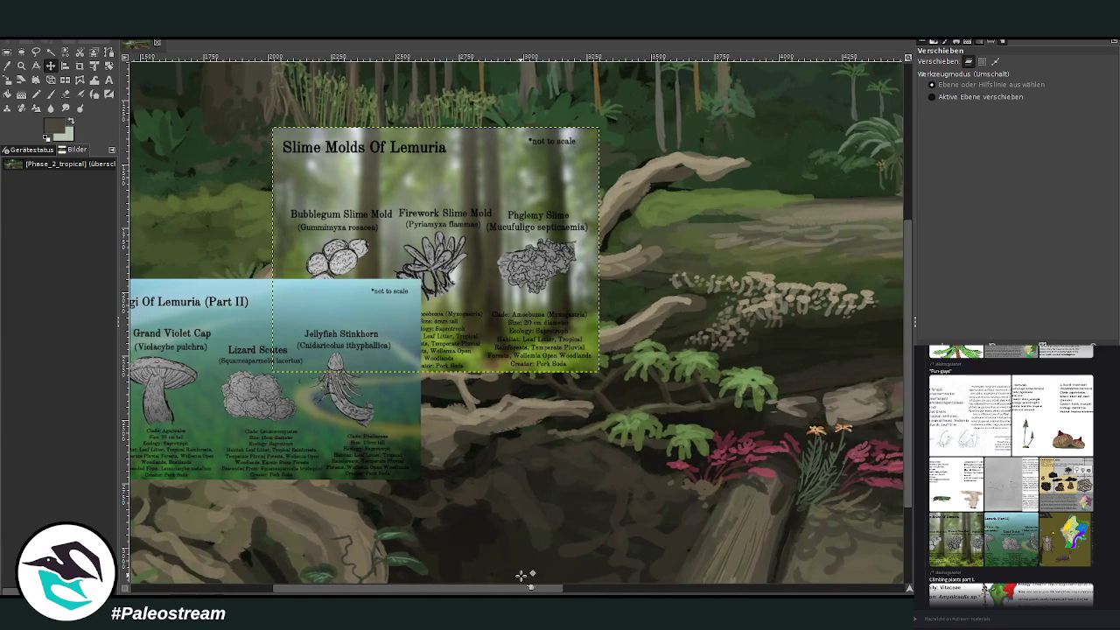
scroll(904, 520, down, 2)
scroll(905, 520, down, 3)
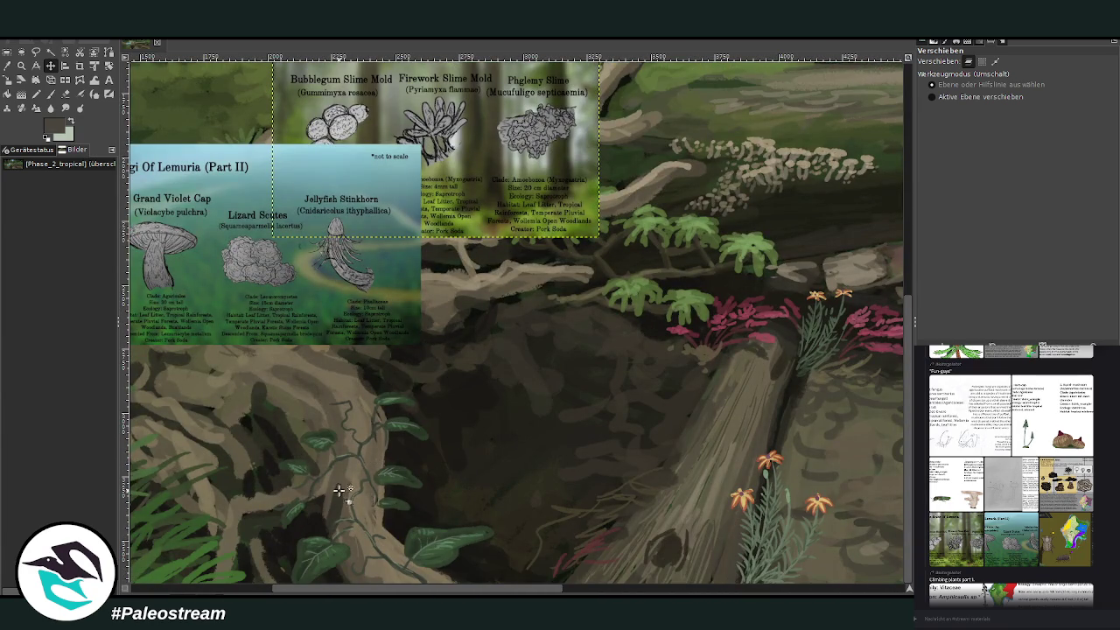
drag(356, 593, 250, 582)
click(21, 66)
mouse_move(370, 149)
mouse_down()
mouse_move(584, 328)
mouse_move(777, 525)
mouse_up()
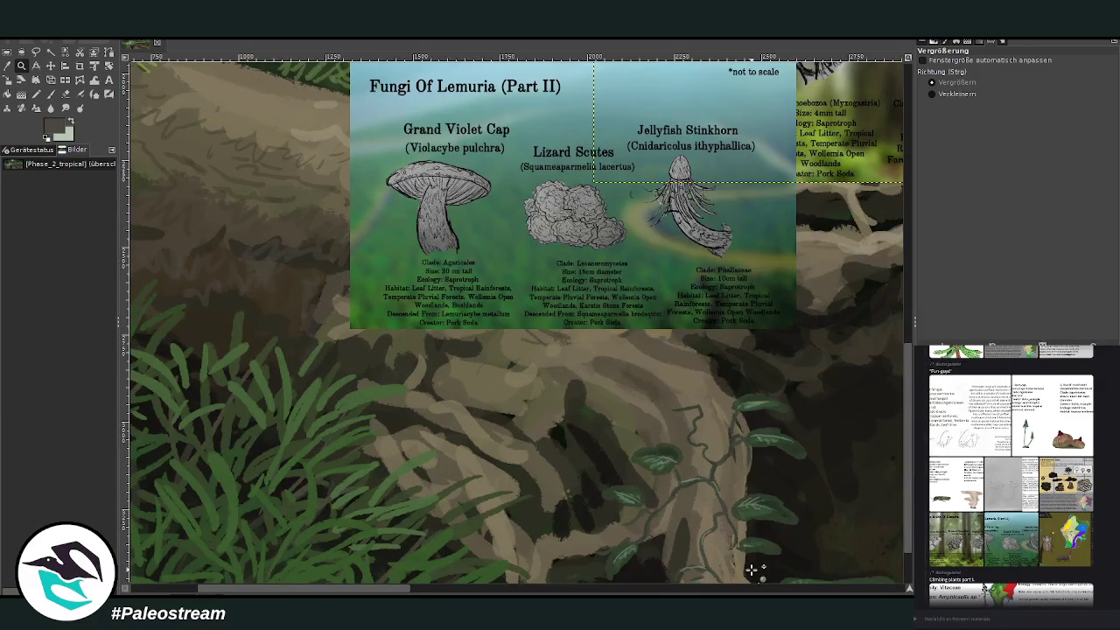